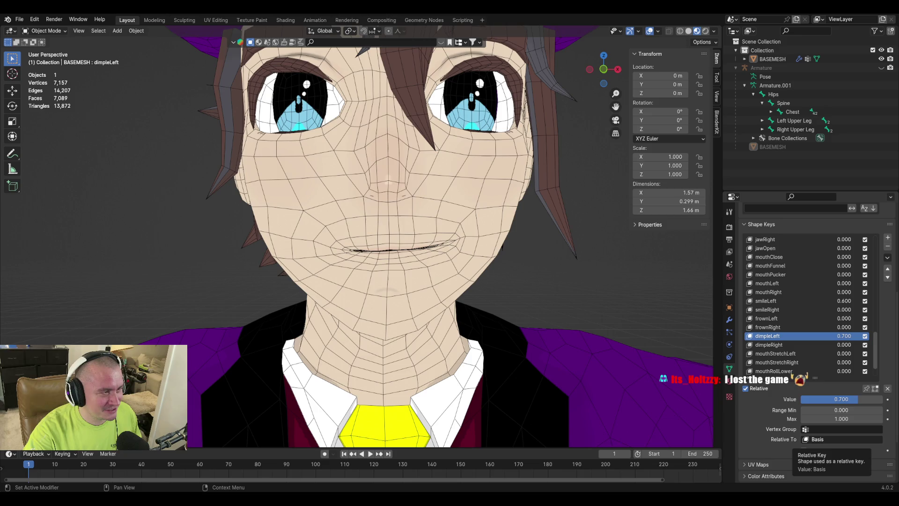
Step: Switch from Blender to the Discord direct-message conversation
key(alt+Tab)
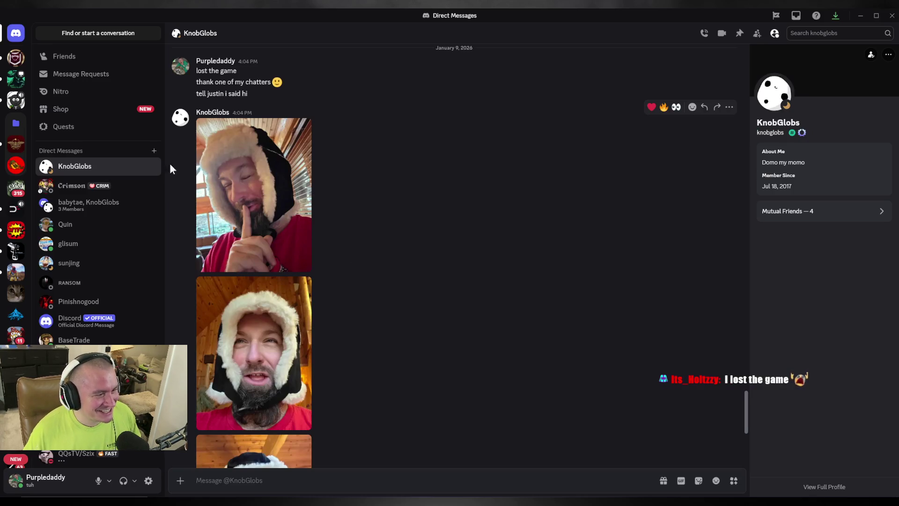
Step: Scroll down through the Discord direct messages
scroll(385, 280, down, 2)
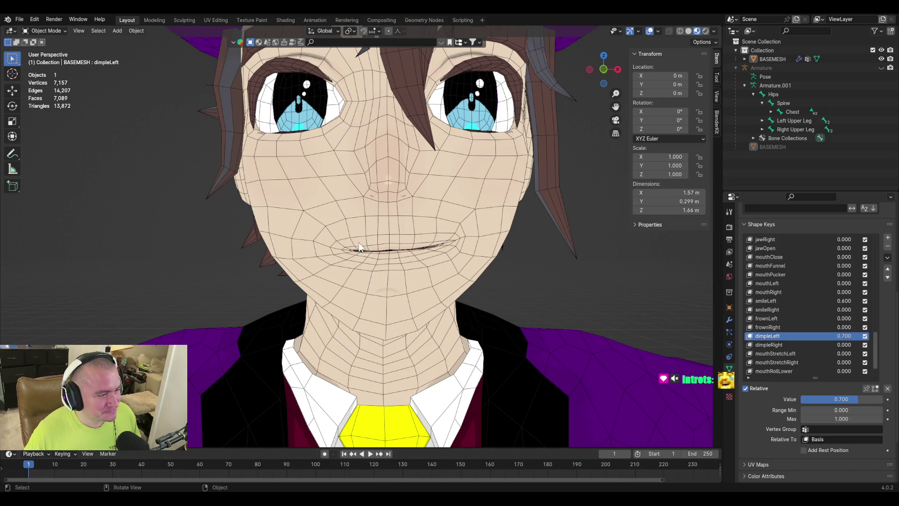
Step: Create Key 60 via New Shape from Mix from smileLeft 0.6 and dimpleLeft 0.7, inspecting the face
middle_drag(313, 232, 315, 243)
middle_drag(267, 273, 297, 275)
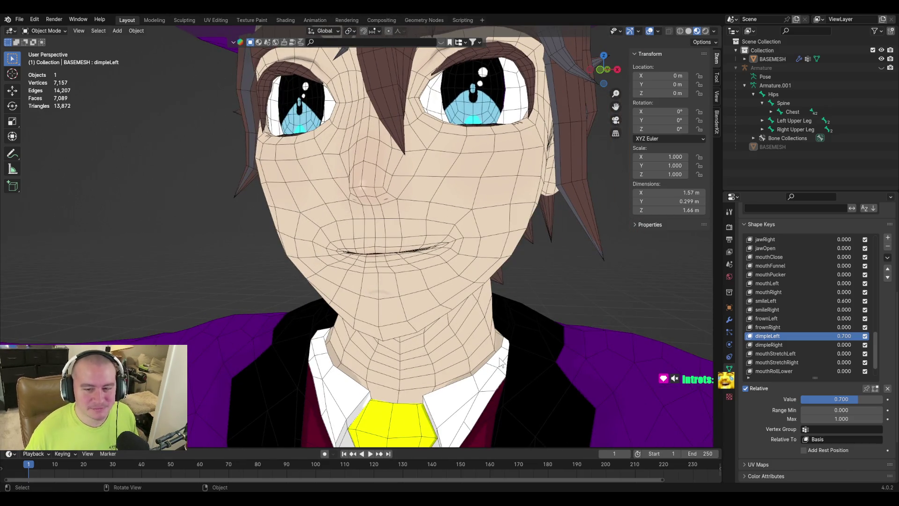
click(888, 258)
click(862, 269)
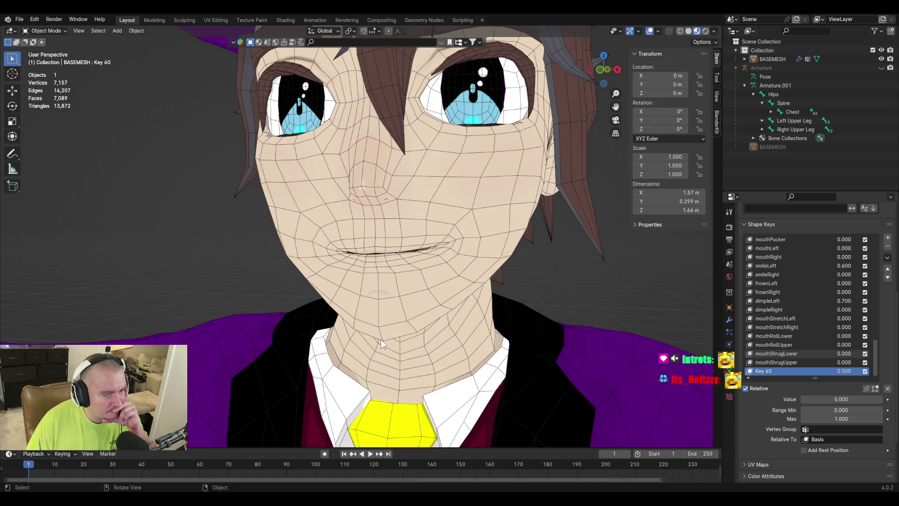
mouse_move(388, 331)
middle_down()
mouse_move(452, 333)
mouse_move(389, 325)
mouse_move(401, 330)
middle_up()
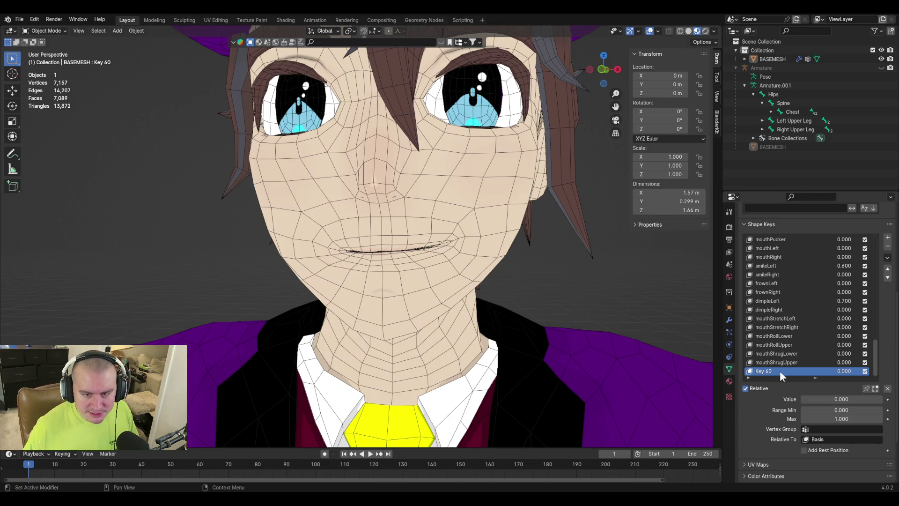
Step: Rename Key 60 to mouthPressLeft and set dimpleRight to 0.7
text(mouthPressLeft)
key(Return)
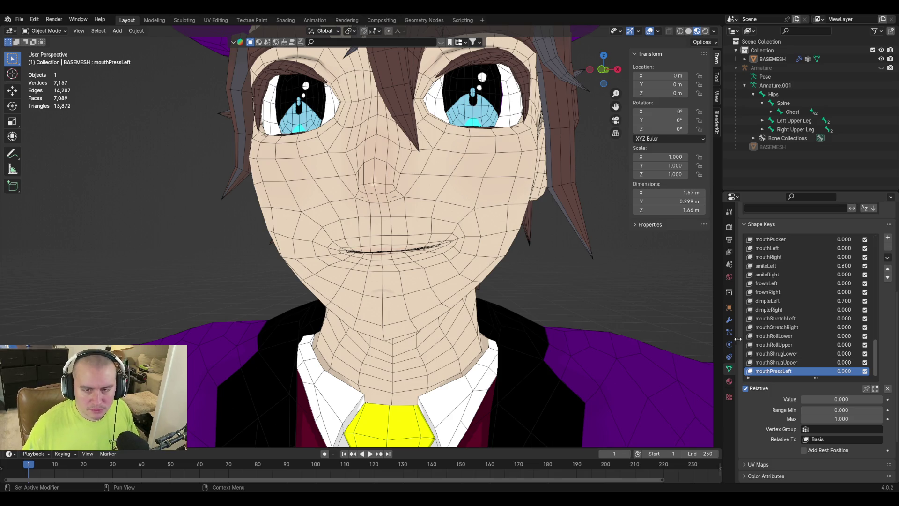
click(845, 309)
text(0.7)
key(Return)
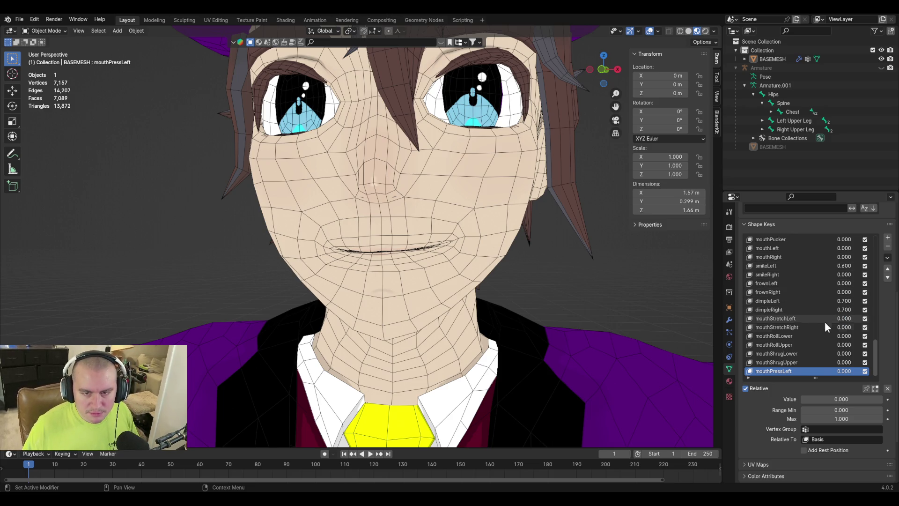
Step: Set smileRight to 0.6
scroll(822, 347, up, 1)
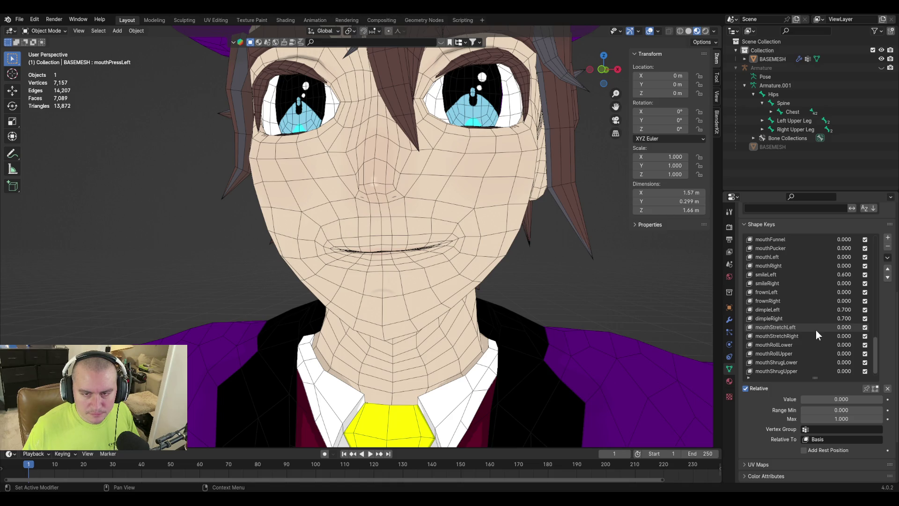
scroll(816, 331, up, 1)
click(836, 292)
text(0.0)
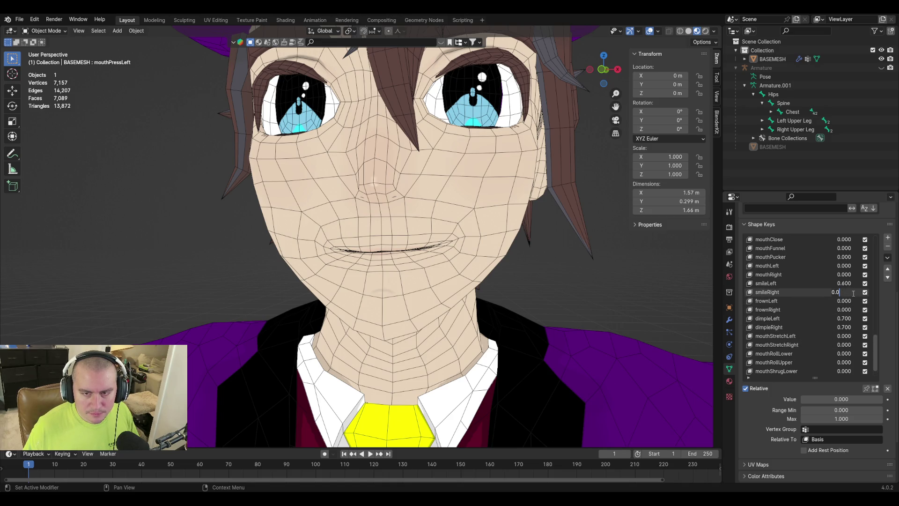
key(BackSpace)
key(BackSpace)
key(BackSpace)
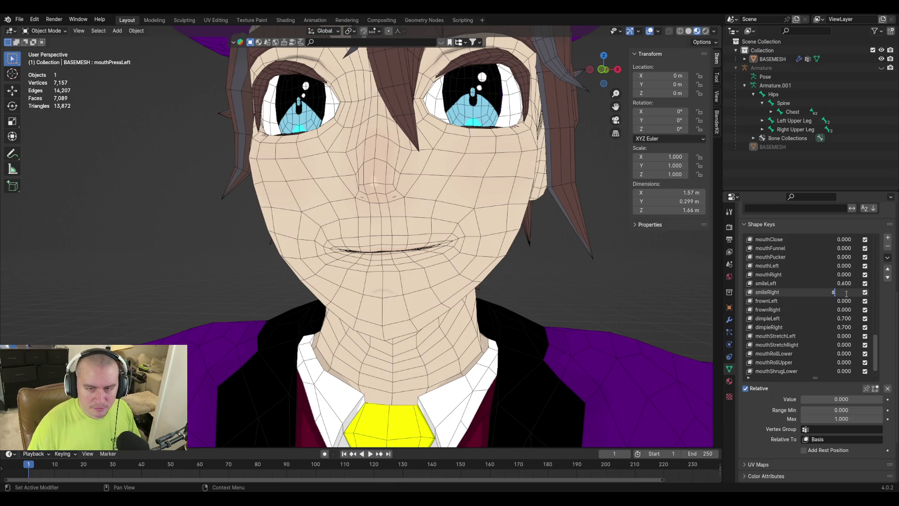
text(0.6)
key(Return)
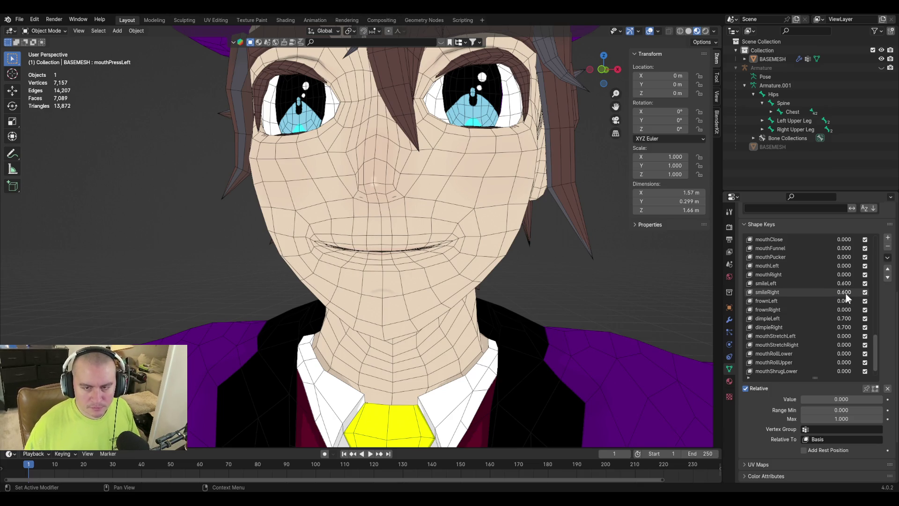
Step: Zero smileLeft and dimpleLeft, then create Key 61 with New Shape from Mix
click(822, 283)
drag(839, 398, 800, 398)
click(799, 320)
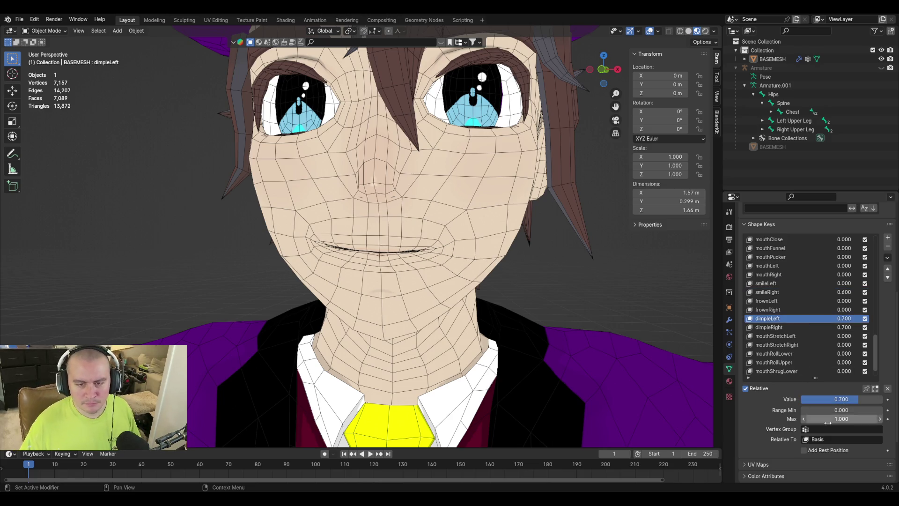
drag(862, 398, 802, 399)
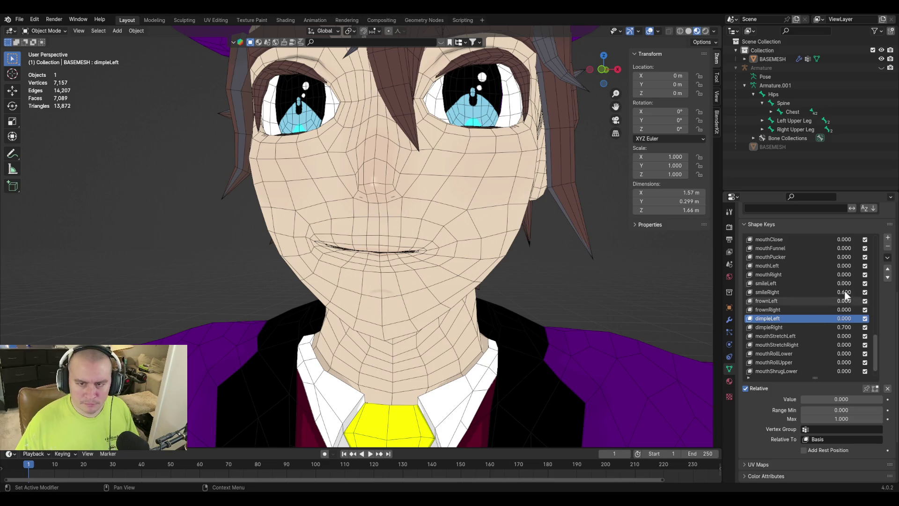
click(887, 257)
click(832, 268)
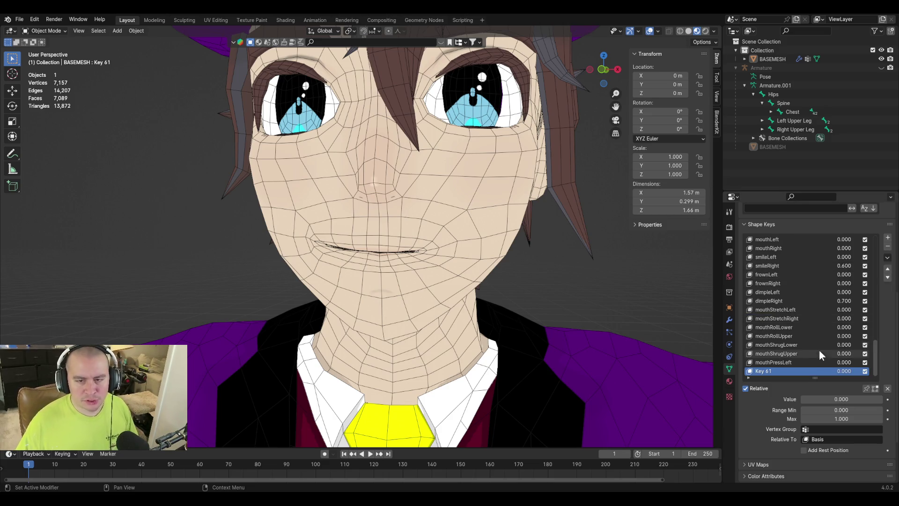
Step: Rename Key 61 to mouthPressRight
text(mouthPressRight)
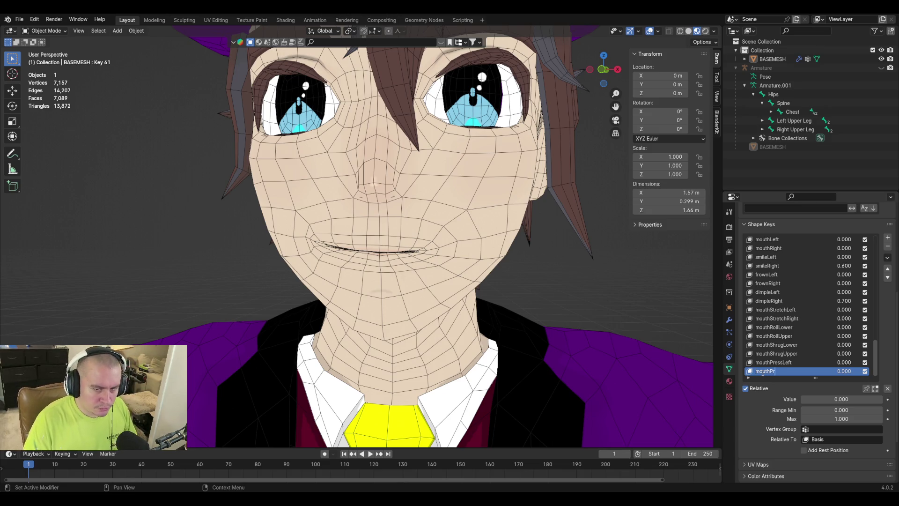
key(Return)
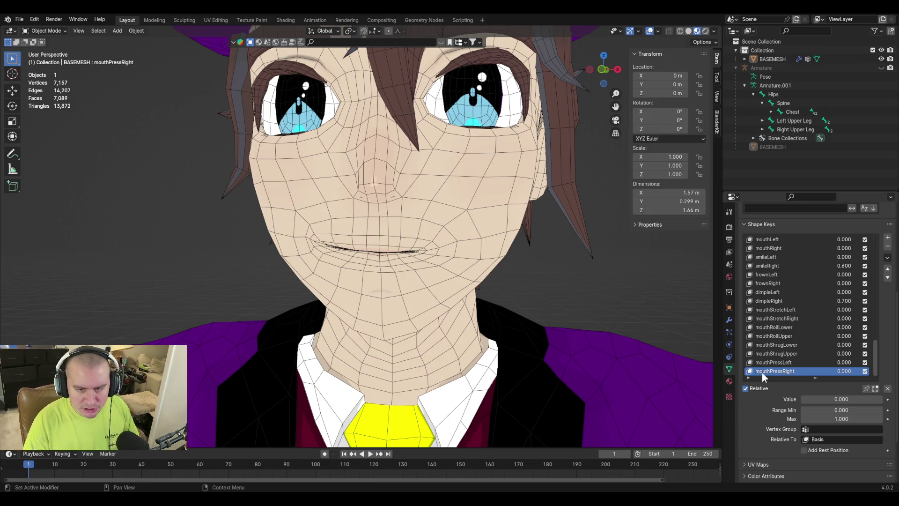
mouse_move(818, 398)
mouse_down()
mouse_move(872, 398)
mouse_move(818, 399)
mouse_up()
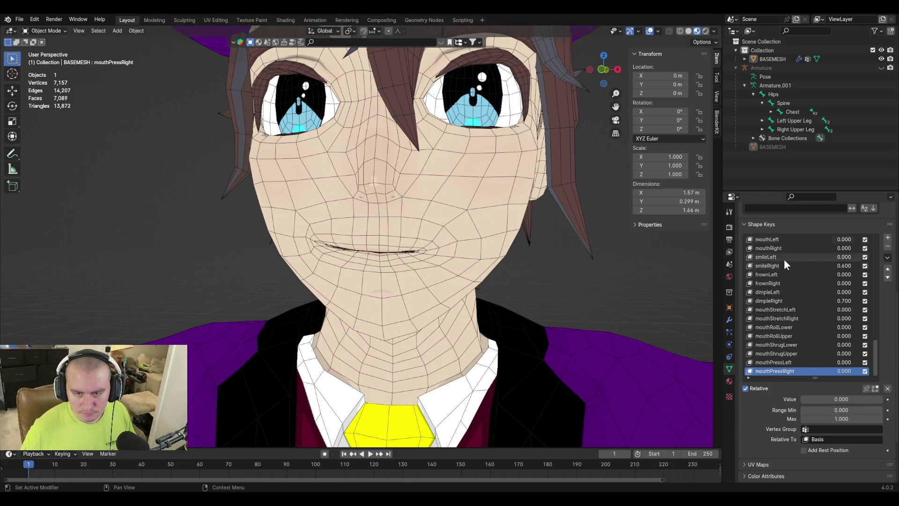
Step: Reset dimpleRight and smileRight to 0
click(818, 293)
double_click(843, 300)
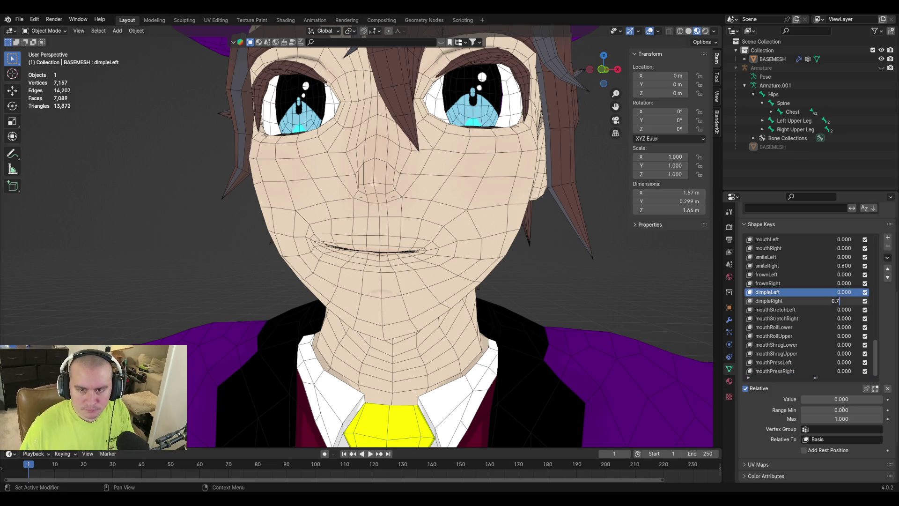
key(Escape)
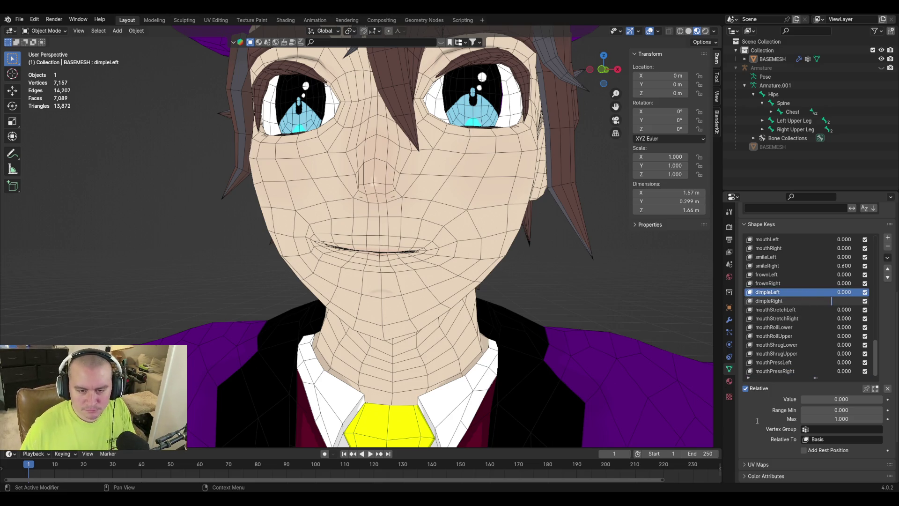
click(781, 266)
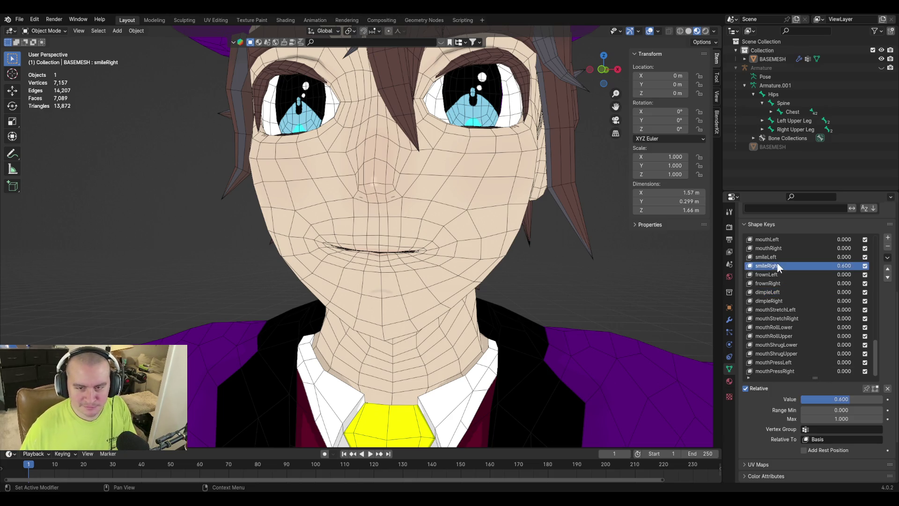
key(BackSpace)
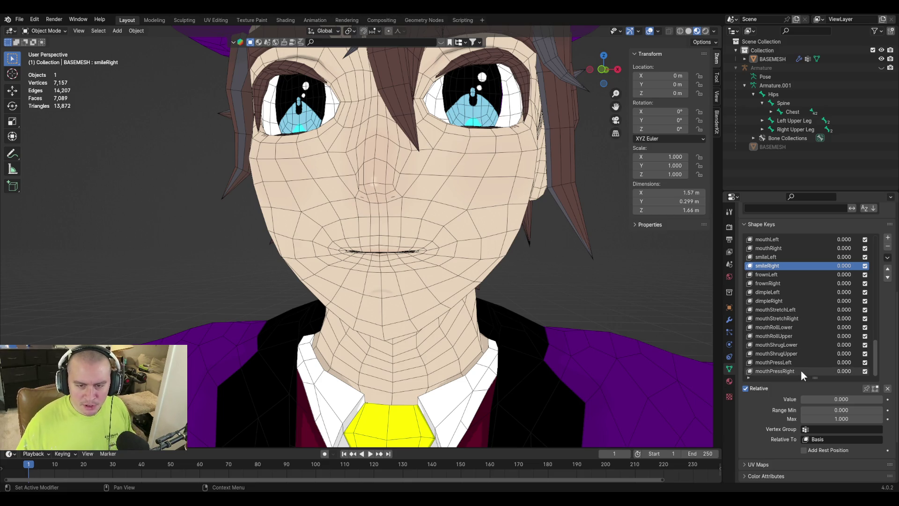
Step: Save the blend file and preview mouthPressRight at full strength
click(801, 370)
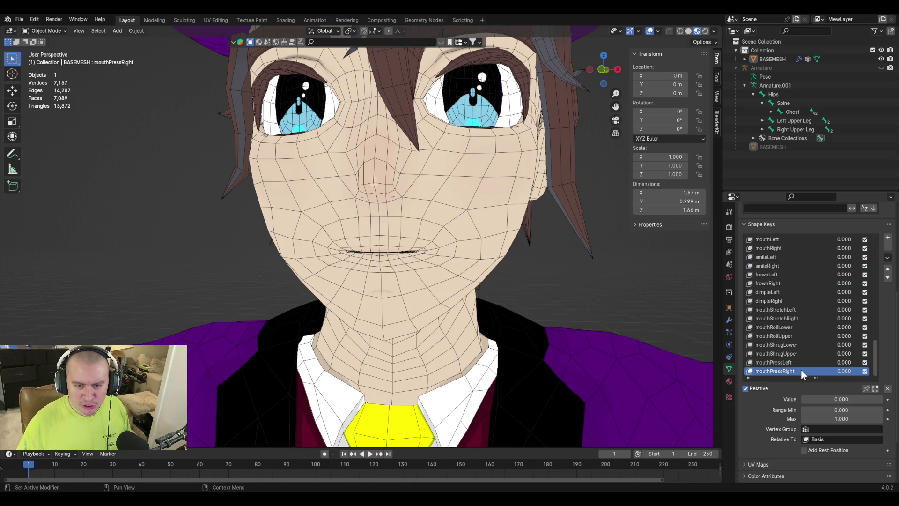
click(801, 363)
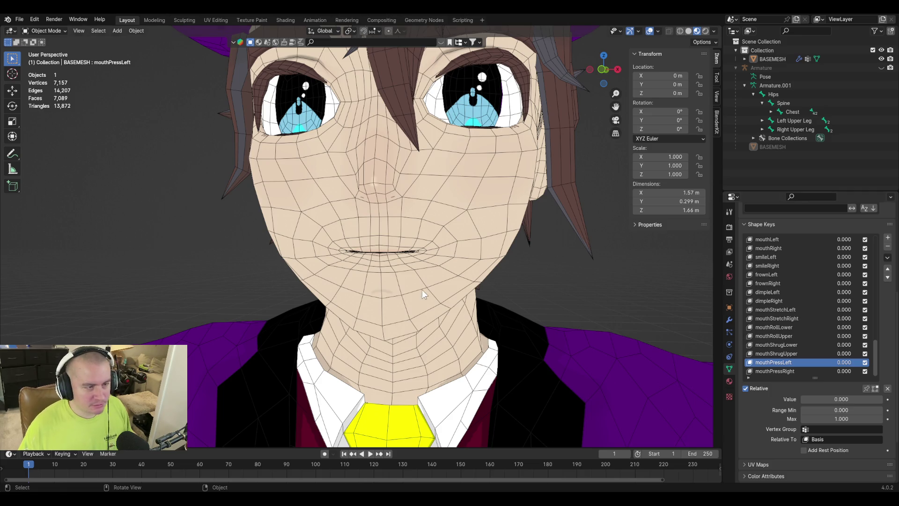
key(ctrl+s)
click(783, 371)
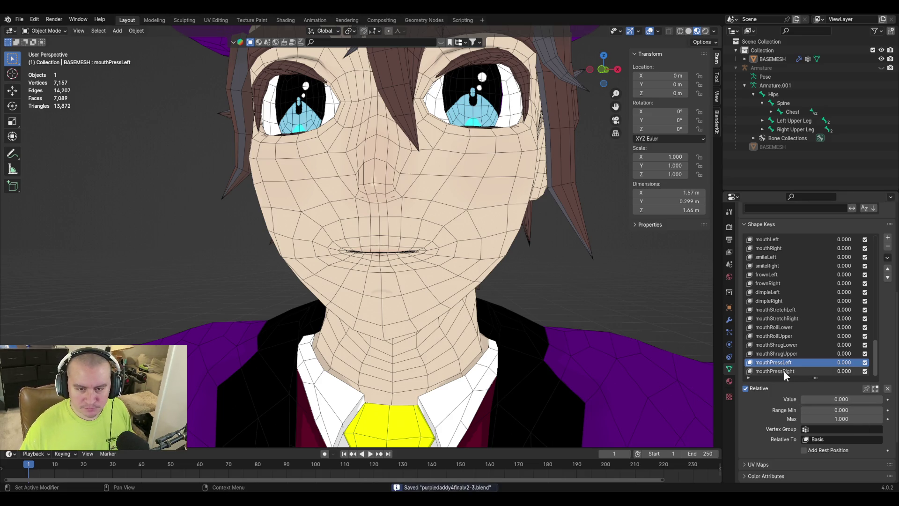
mouse_move(816, 399)
mouse_down()
mouse_move(881, 399)
mouse_move(802, 399)
mouse_up()
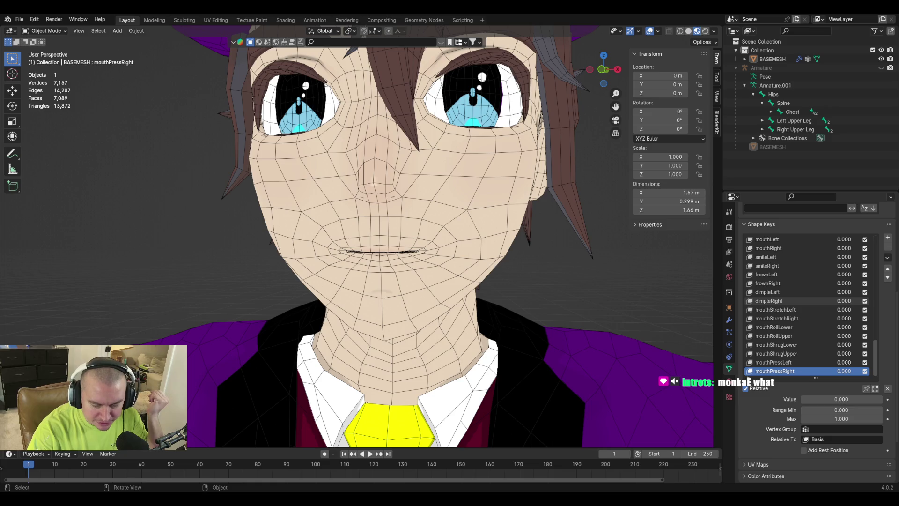
Step: Show Apple's ARKit mouthLowerDownLeft page and scroll to its 0.0 vs 1.0 face images
key(alt+Tab)
scroll(394, 291, down, 7)
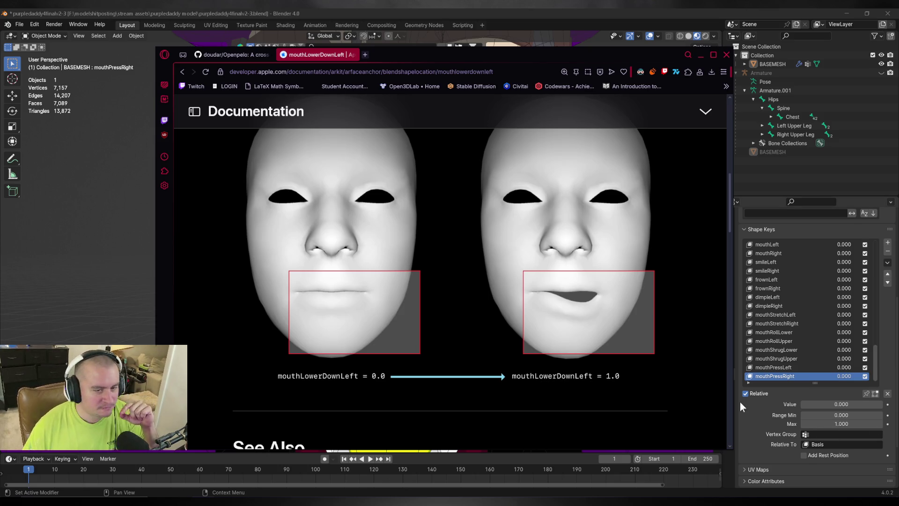
click(515, 14)
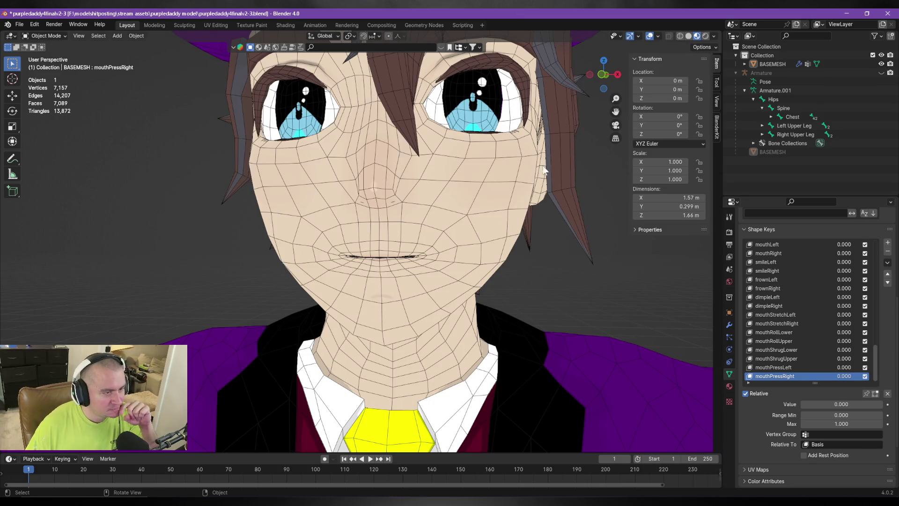
key(alt+Tab)
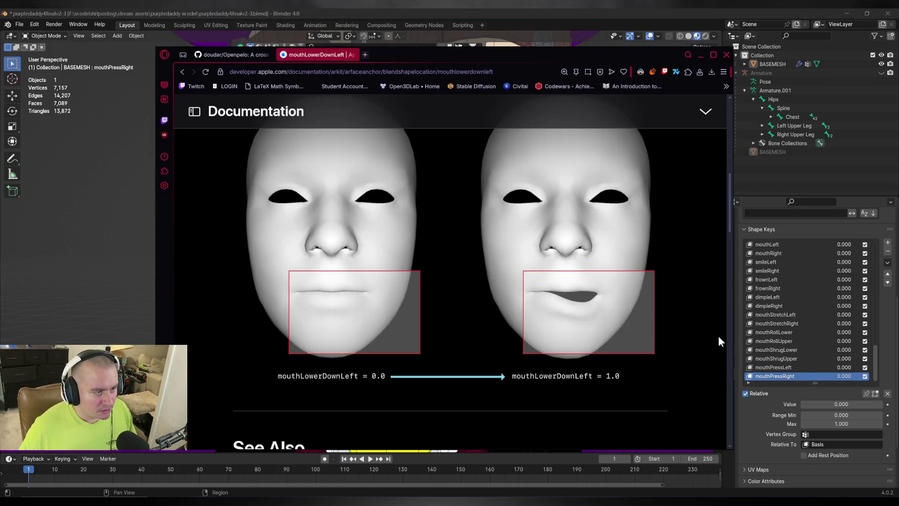
key(alt+Tab)
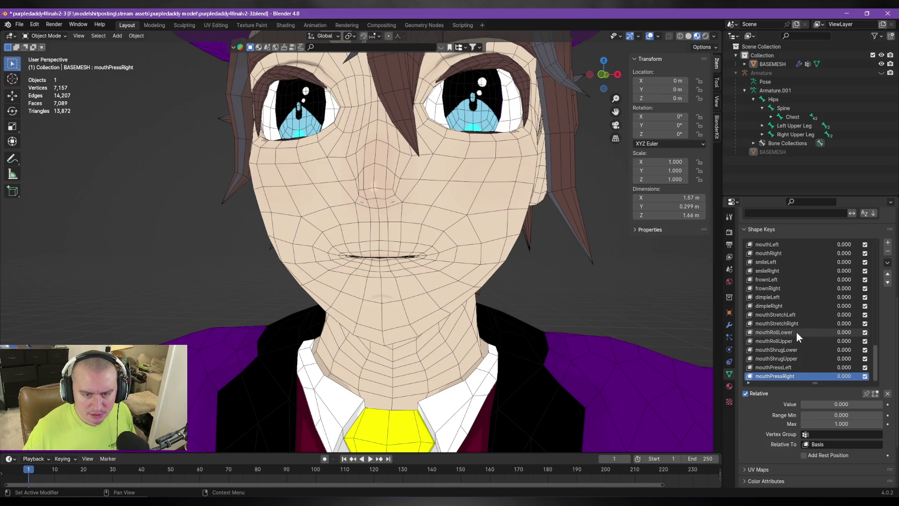
click(794, 351)
key(alt+Tab)
key(alt+Tab)
mouse_move(820, 402)
mouse_down()
mouse_move(843, 403)
mouse_move(817, 404)
mouse_up()
key(alt+Tab)
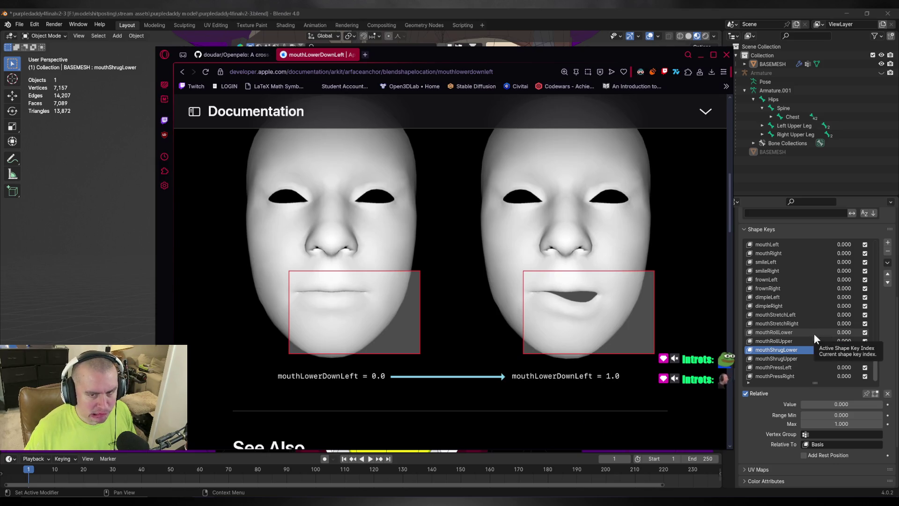
click(794, 331)
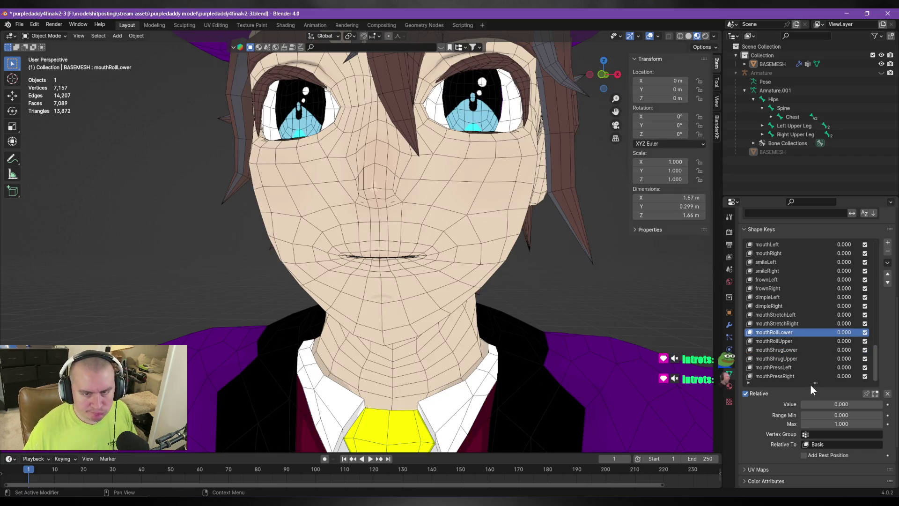
drag(818, 405, 829, 404)
key(Tab)
key(g)
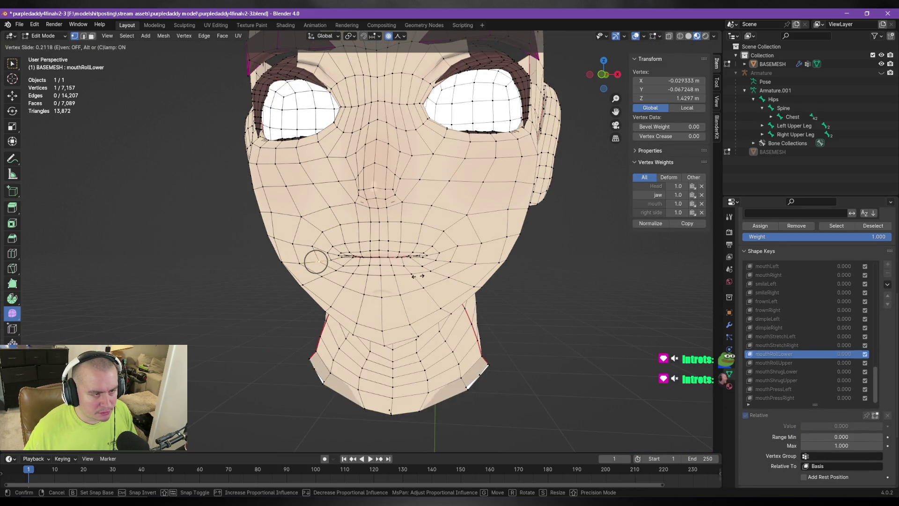
key(Escape)
key(Tab)
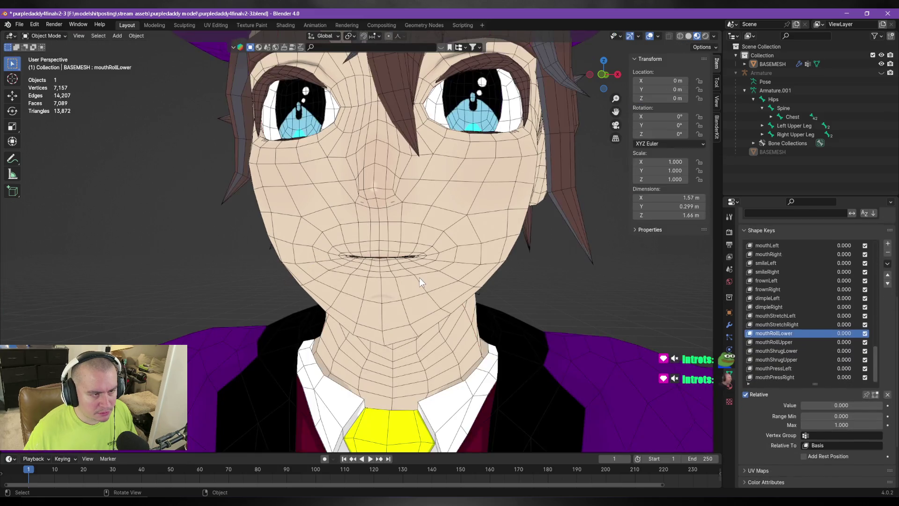
key(Tab)
key(g)
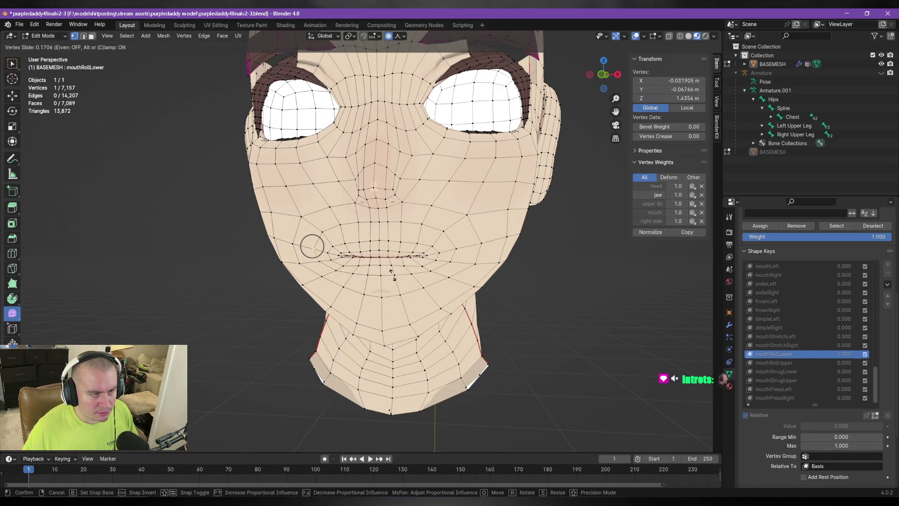
key(Escape)
key(Tab)
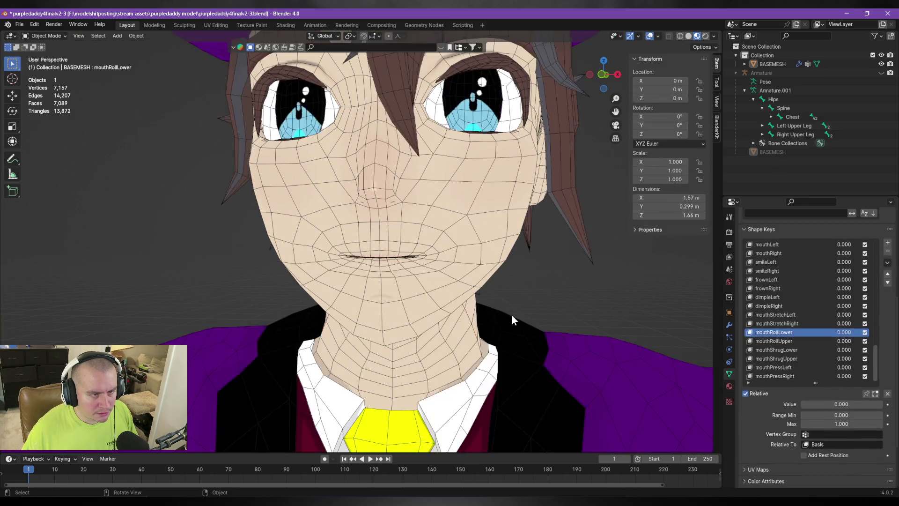
key(Tab)
key(Tab)
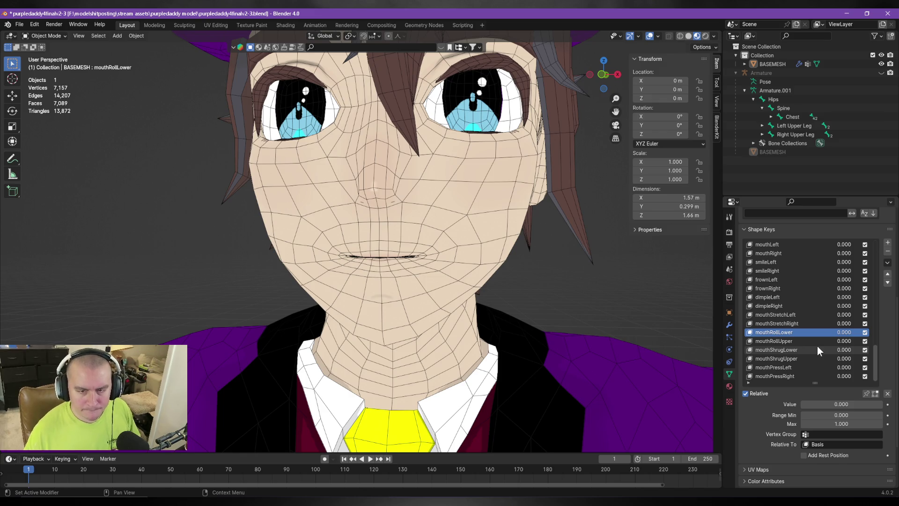
scroll(817, 344, up, 5)
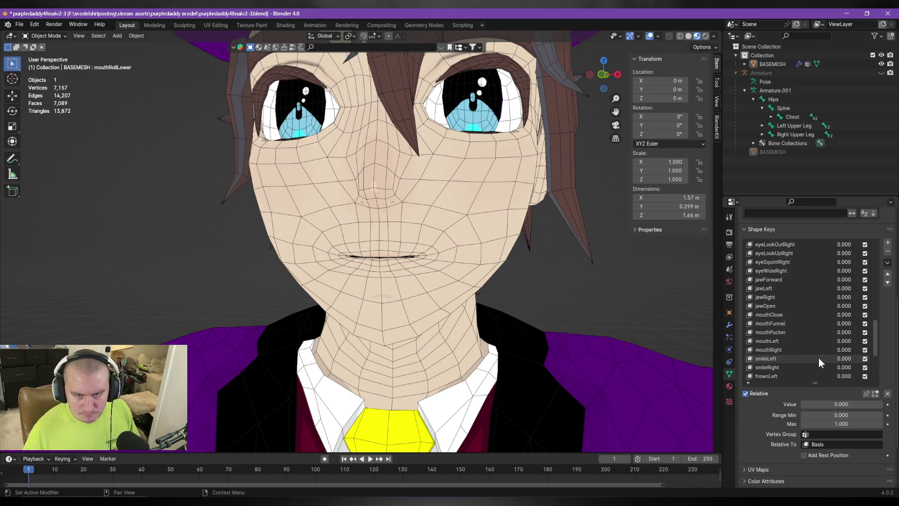
click(793, 306)
mouse_move(819, 403)
mouse_down()
mouse_move(843, 403)
mouse_move(802, 404)
mouse_move(885, 404)
mouse_move(802, 404)
mouse_up()
key(alt+Tab)
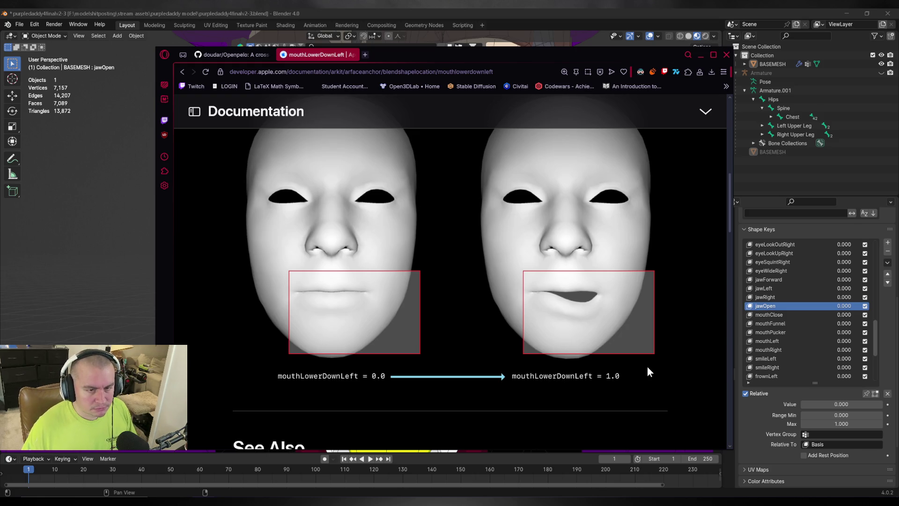
key(alt+Tab)
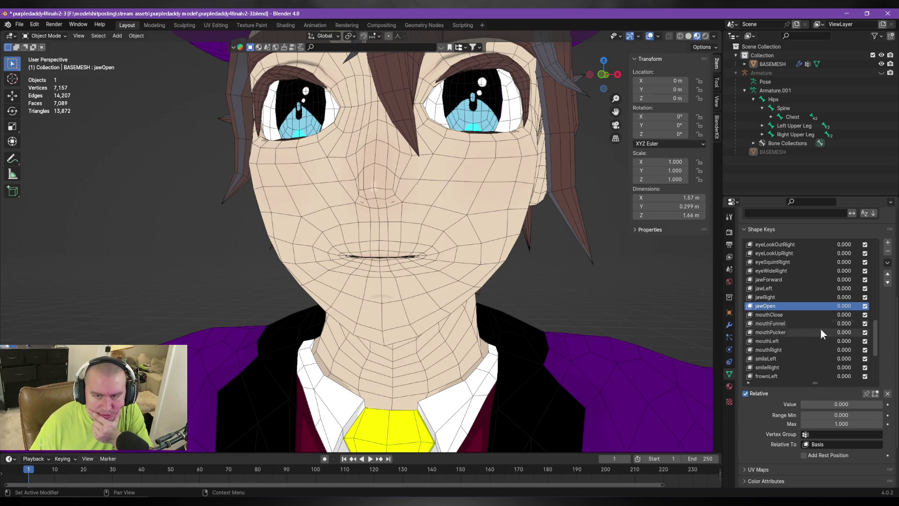
scroll(780, 344, down, 2)
scroll(781, 345, down, 1)
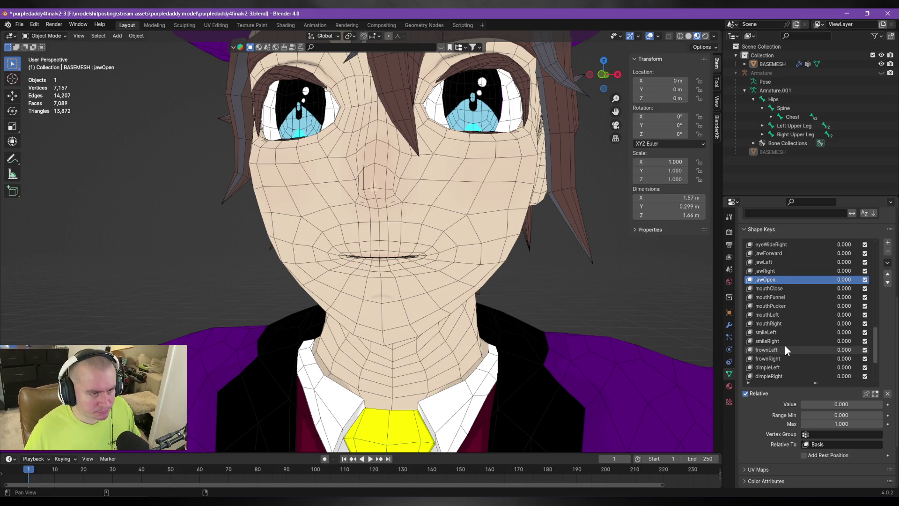
key(alt+Tab)
key(alt+Tab)
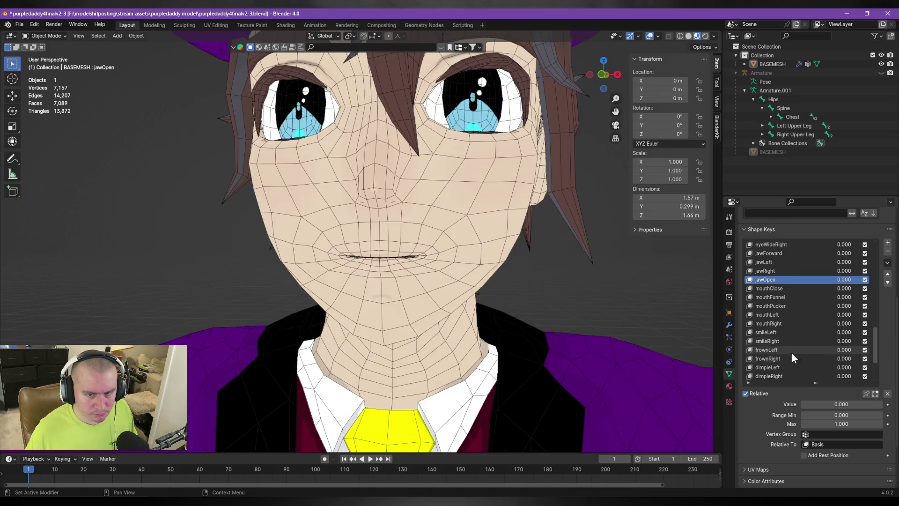
click(780, 349)
drag(818, 404, 882, 404)
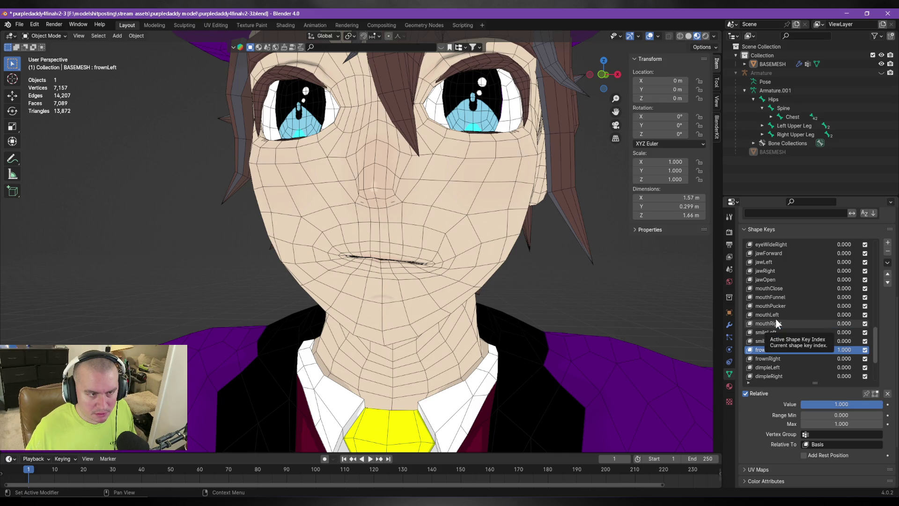
Step: After checking the ARKit reference, set frownLeft to 0.5
key(alt+Tab)
click(789, 387)
mouse_move(865, 403)
mouse_down()
mouse_move(830, 403)
mouse_move(842, 404)
mouse_up()
click(854, 403)
text(0.6)
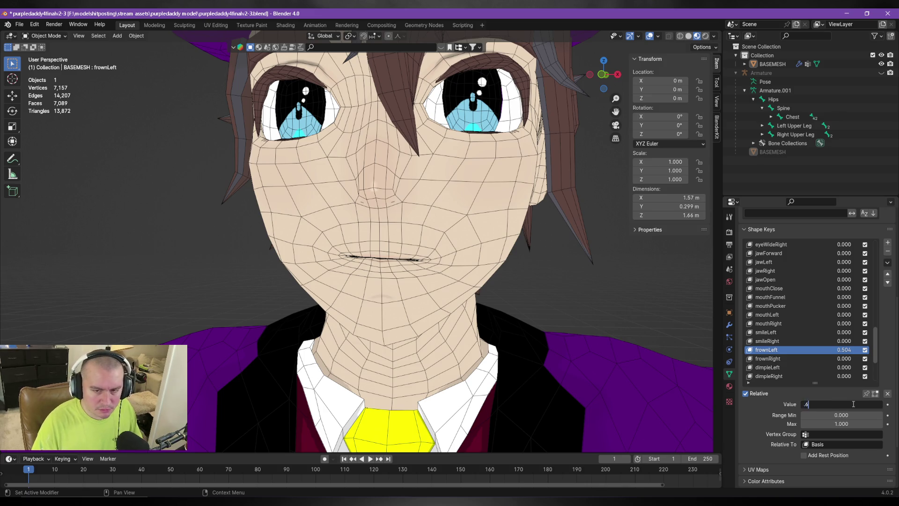
key(Return)
click(853, 404)
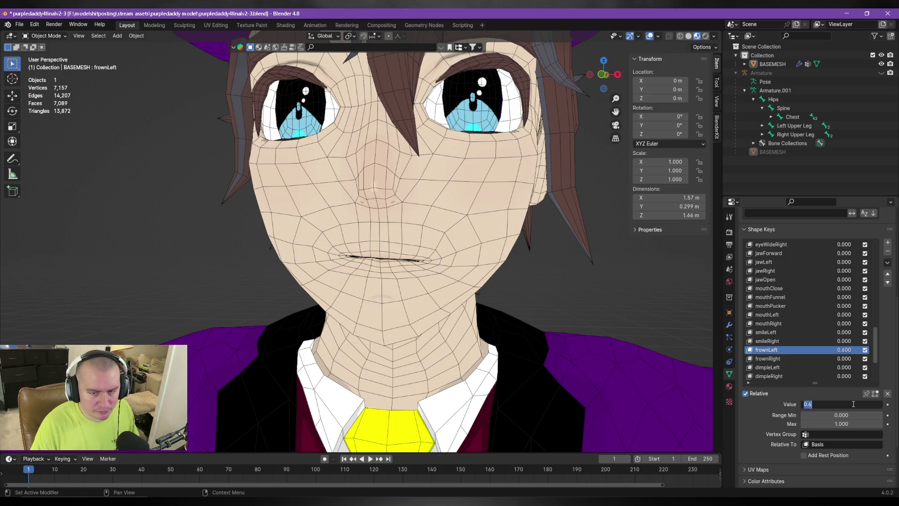
text(0.5)
key(Return)
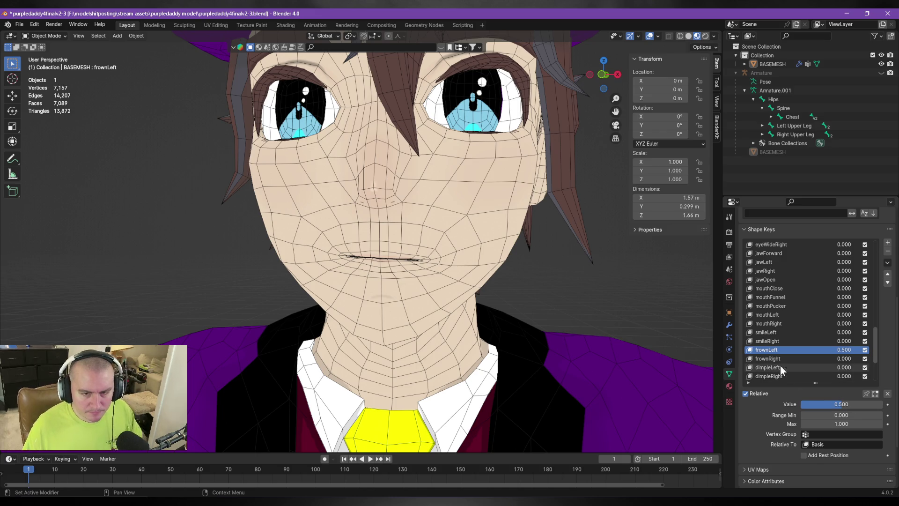
Step: Select mouthRollLower and preview its lower-lip deformation
scroll(800, 363, down, 3)
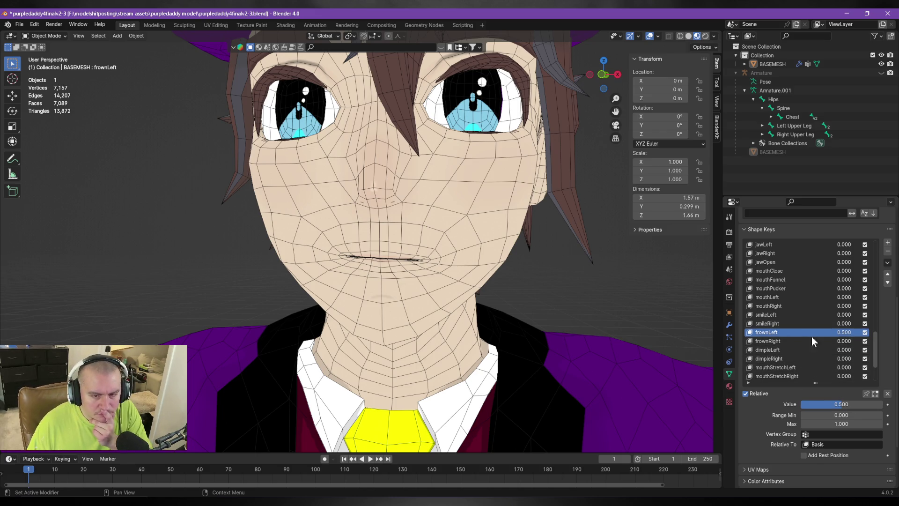
scroll(814, 346, down, 1)
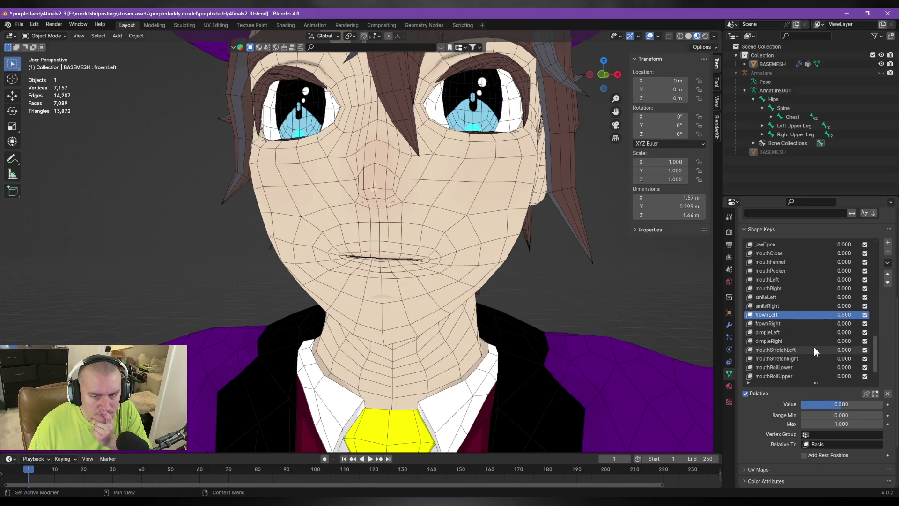
click(781, 368)
mouse_move(832, 403)
mouse_down()
mouse_move(857, 404)
mouse_move(833, 404)
mouse_up()
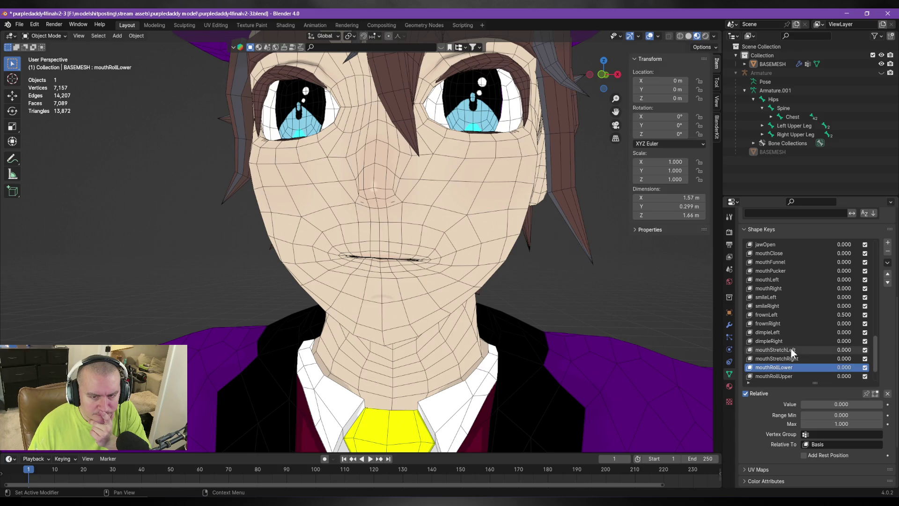
scroll(791, 347, down, 1)
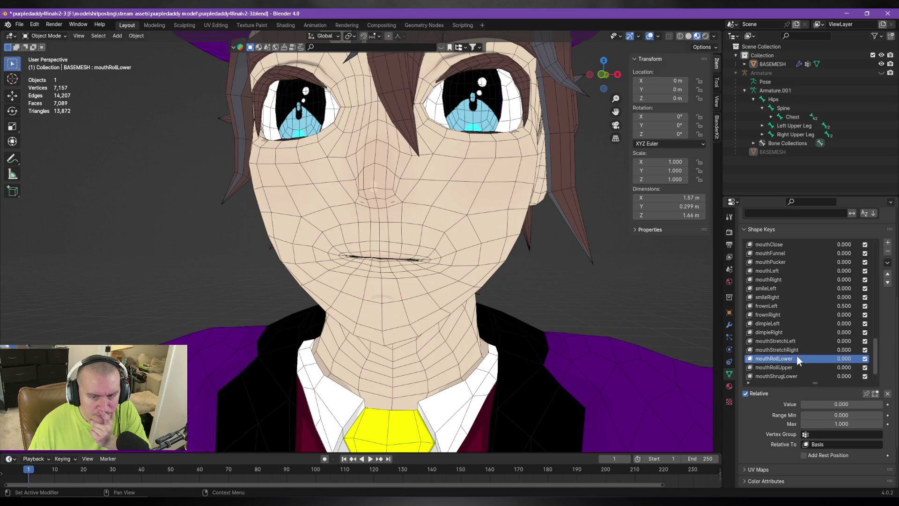
click(797, 375)
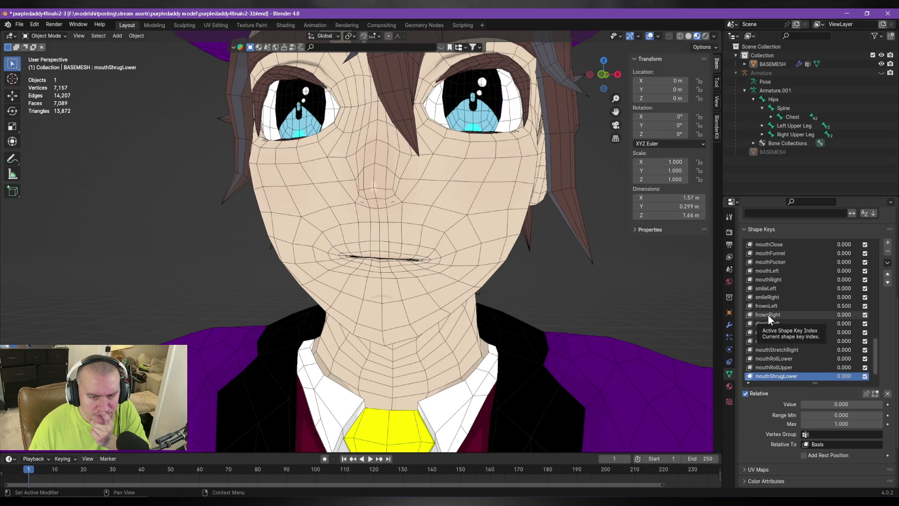
scroll(781, 332, down, 2)
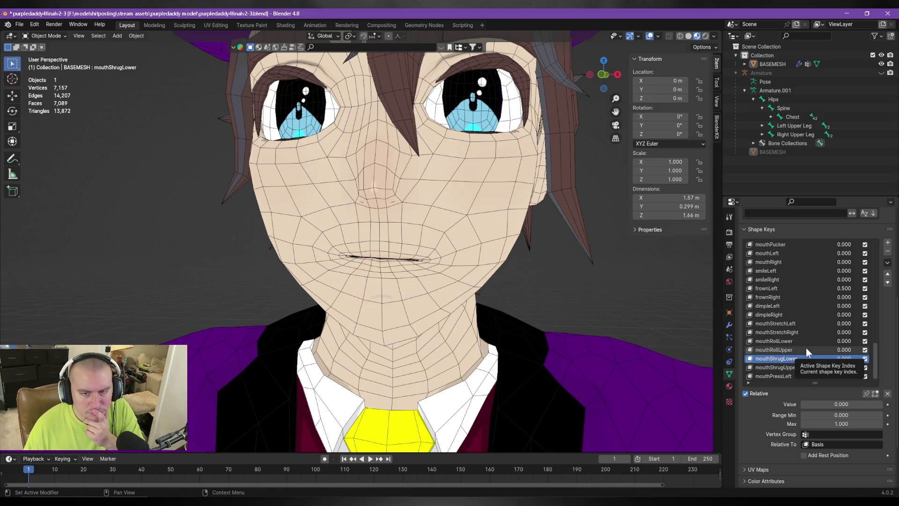
scroll(808, 344, down, 1)
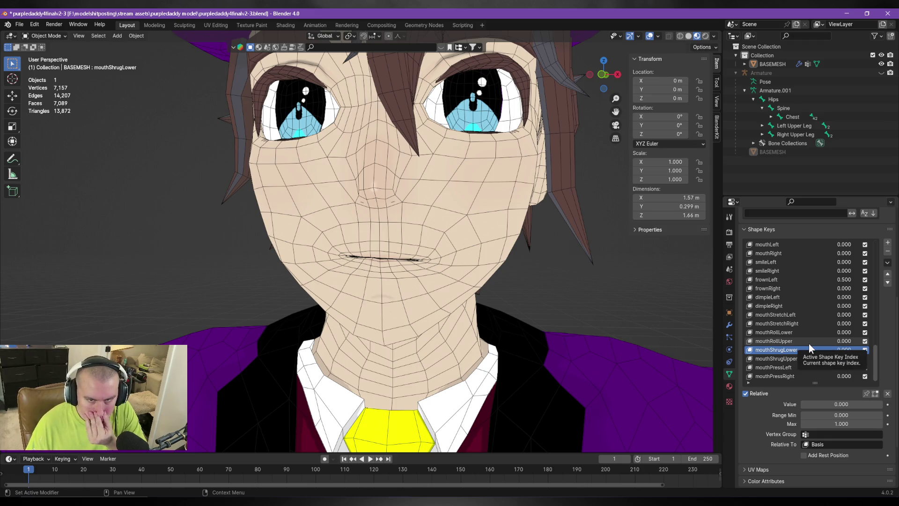
scroll(809, 339, up, 3)
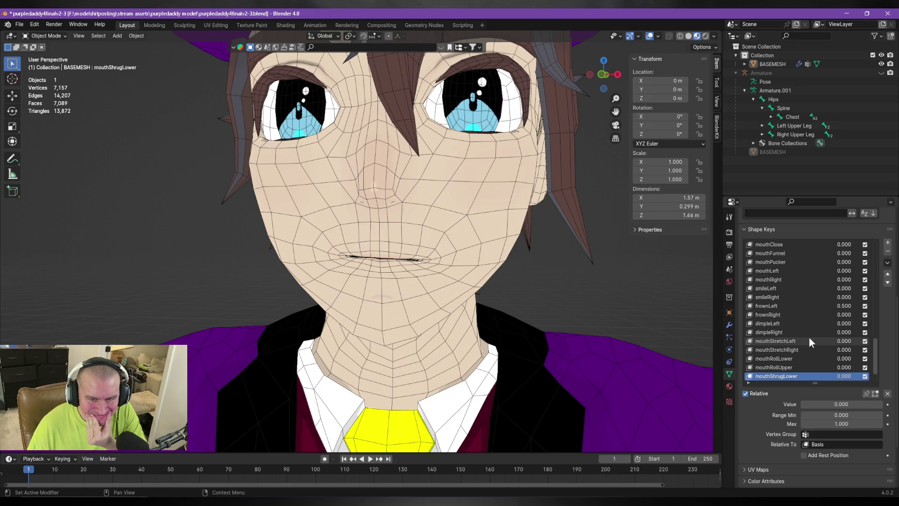
click(809, 359)
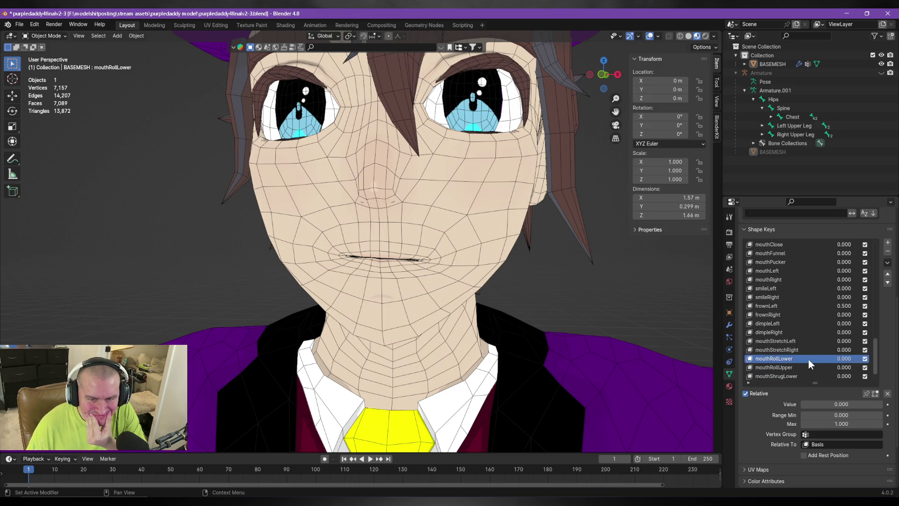
mouse_move(820, 403)
mouse_down()
mouse_move(831, 403)
mouse_move(802, 404)
mouse_up()
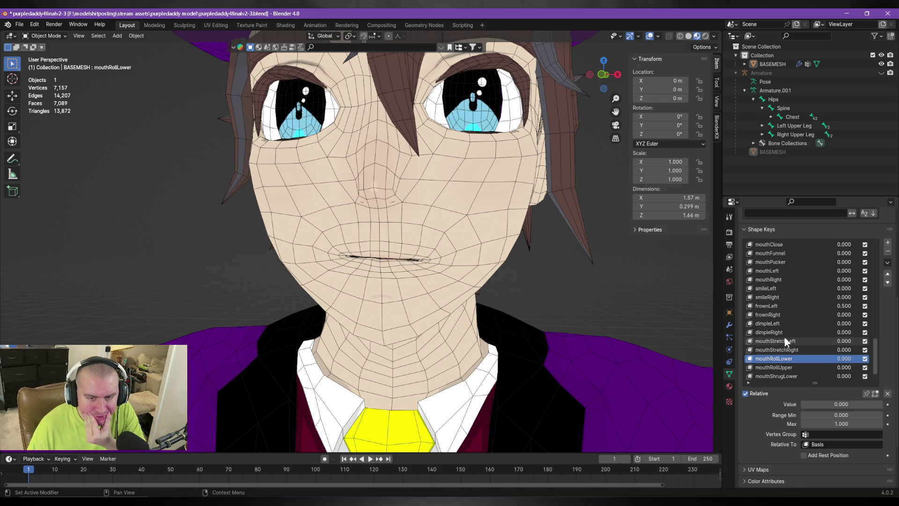
scroll(785, 337, down, 2)
scroll(785, 338, up, 2)
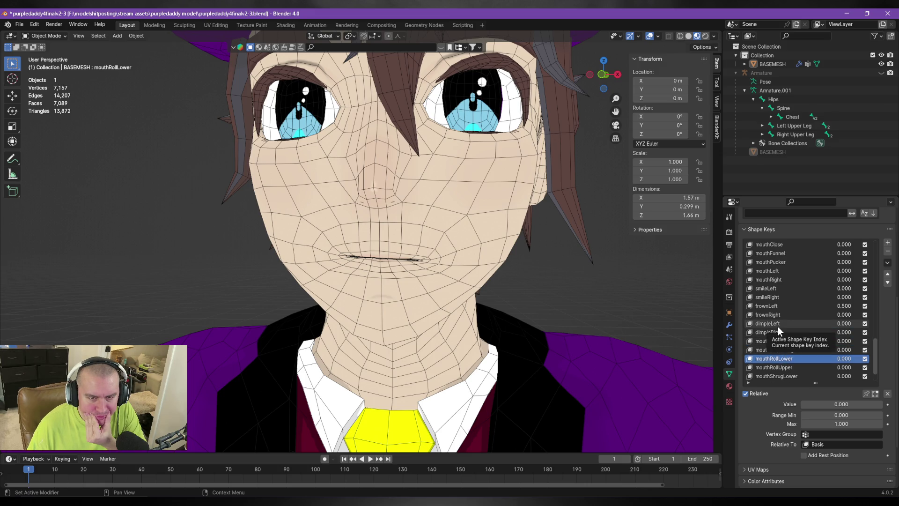
scroll(777, 326, up, 2)
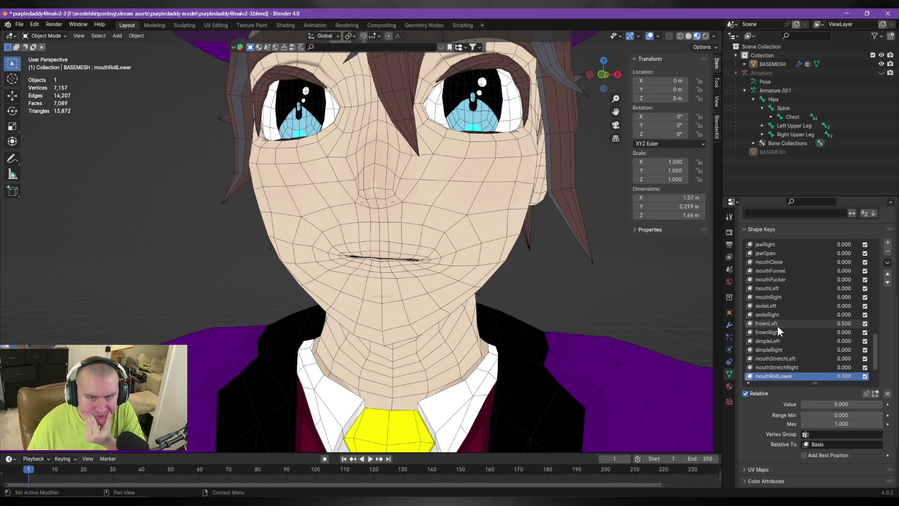
scroll(777, 326, up, 6)
scroll(791, 360, down, 9)
click(846, 414)
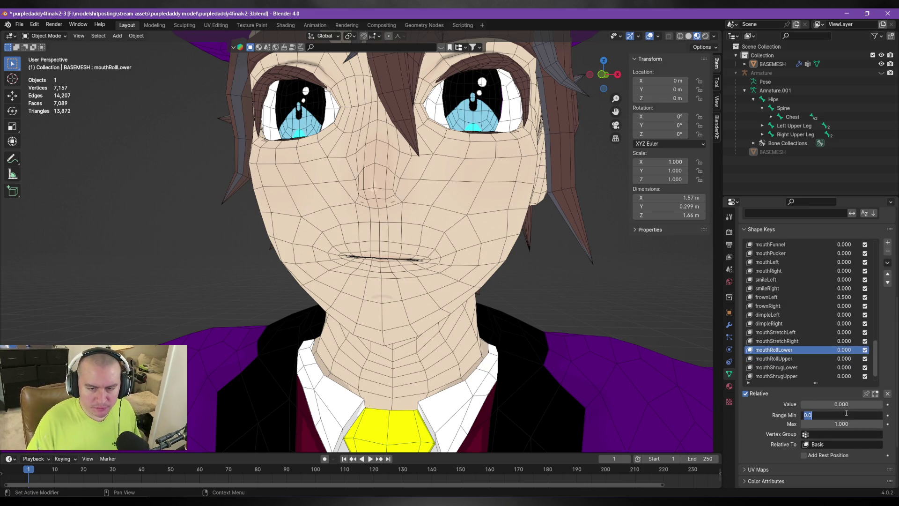
text(-1)
key(Return)
mouse_move(852, 403)
mouse_down()
mouse_move(829, 402)
mouse_move(890, 402)
mouse_move(805, 403)
mouse_move(848, 403)
mouse_move(806, 403)
mouse_move(820, 403)
mouse_up()
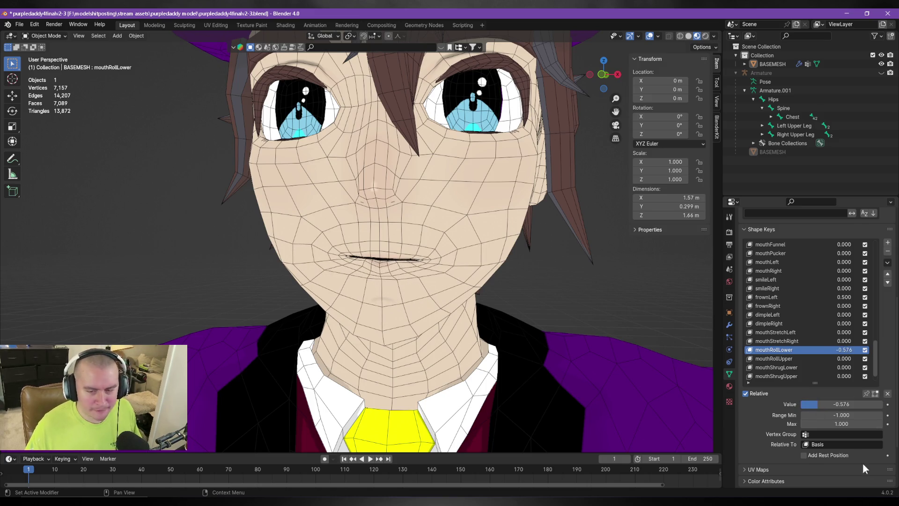
key(BackSpace)
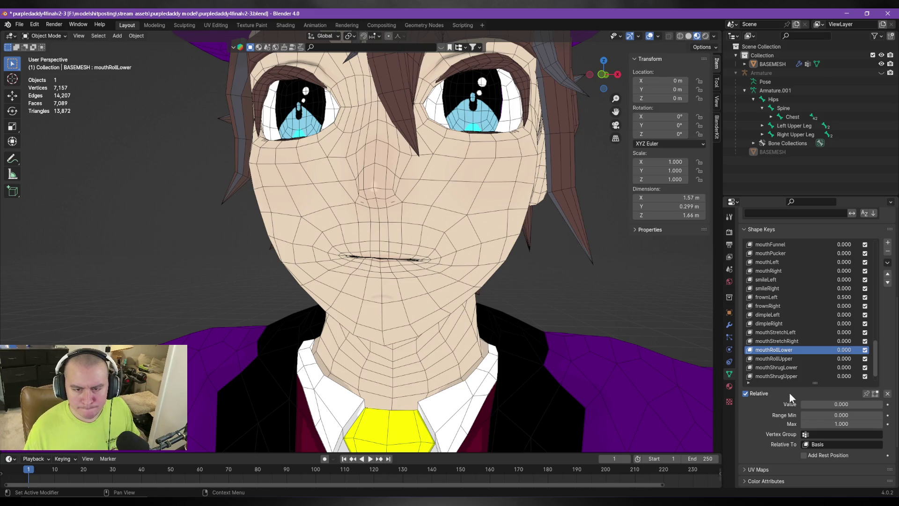
scroll(802, 334, up, 7)
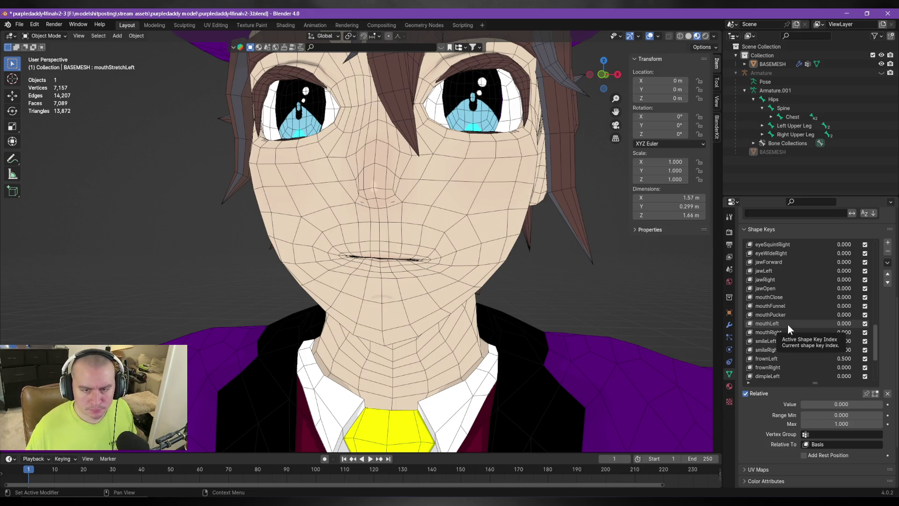
Step: Select mouthFunnel and preview it opening the mouth
click(785, 305)
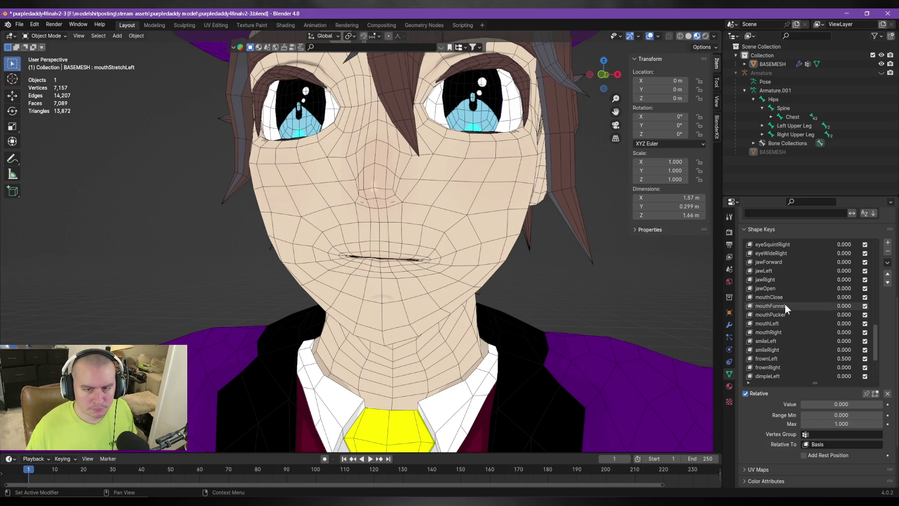
mouse_move(850, 404)
mouse_down()
mouse_move(888, 404)
mouse_move(797, 404)
mouse_move(717, 314)
mouse_up()
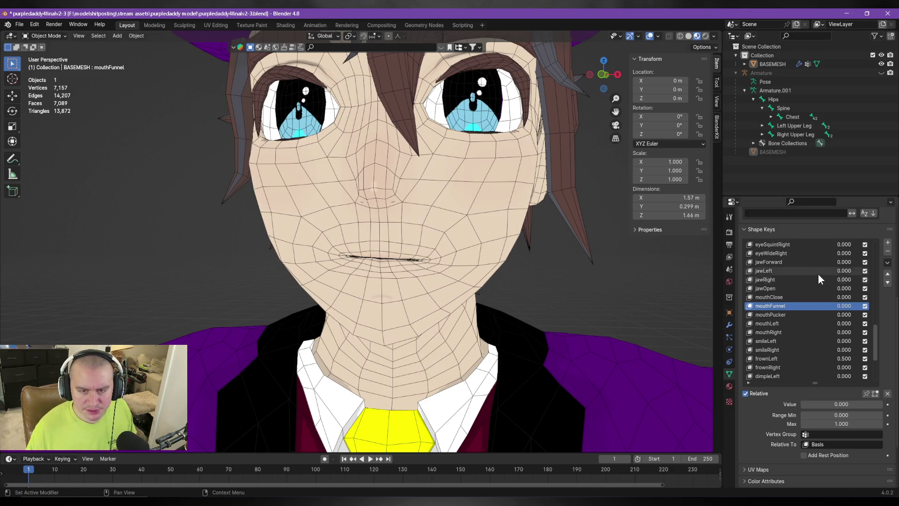
scroll(815, 300, up, 3)
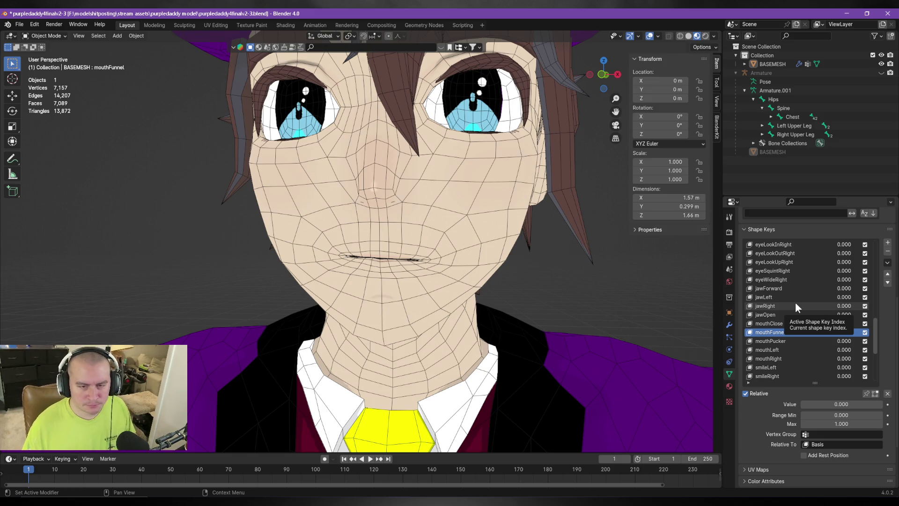
Step: Scroll the shape-key list back up and select mouthClose
click(753, 423)
scroll(788, 308, up, 5)
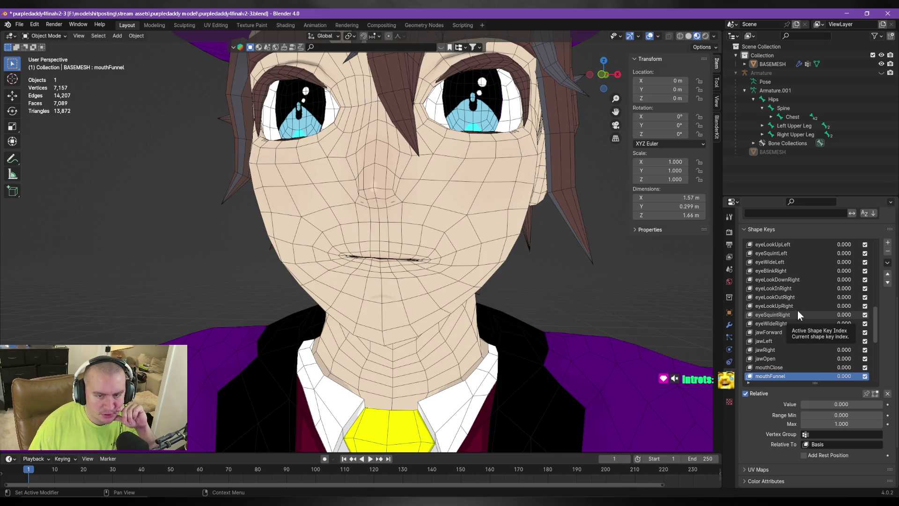
scroll(824, 350, up, 9)
scroll(820, 351, up, 10)
scroll(819, 352, down, 17)
scroll(816, 351, down, 3)
click(794, 359)
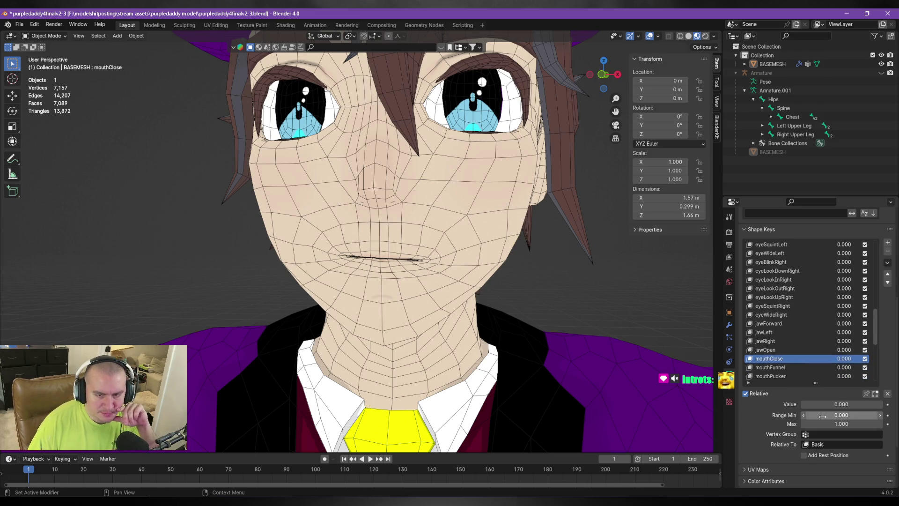
Step: Set mouthClose's range minimum to -1 and drag its value negative to open the mouth
click(841, 415)
text(0.0)
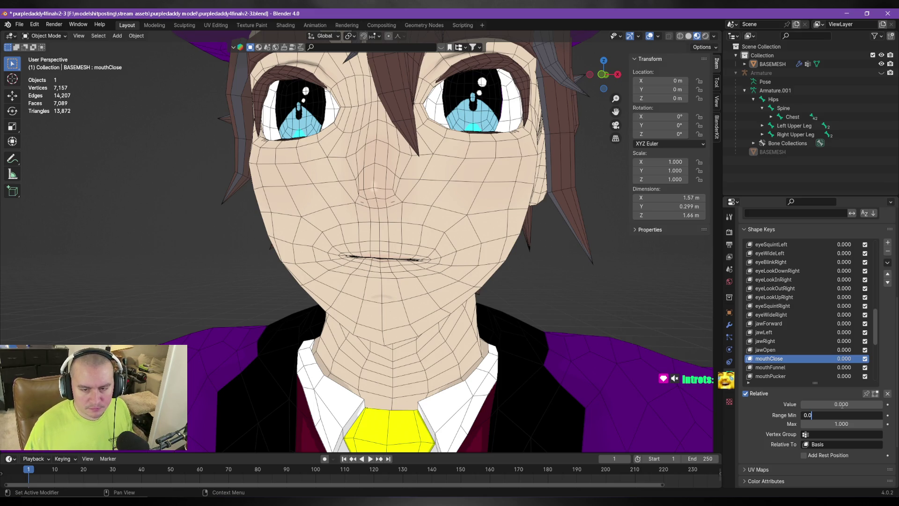
text(-1)
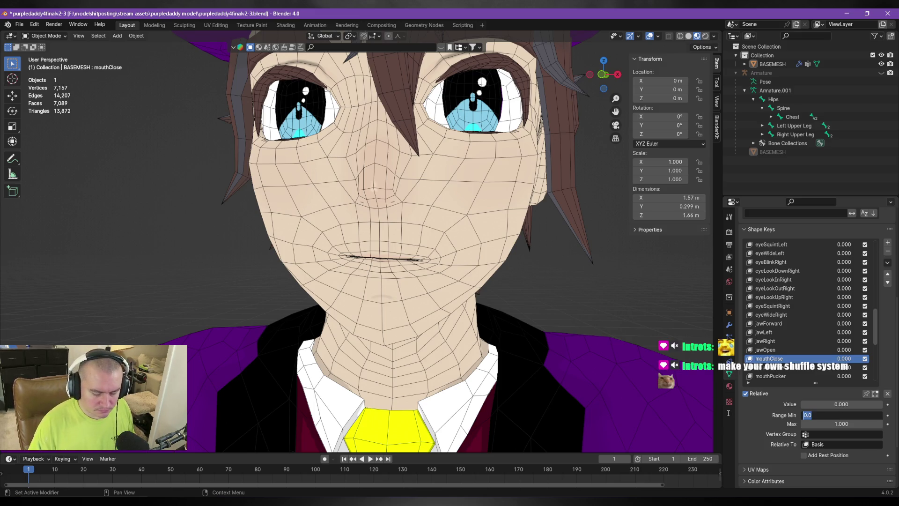
key(Return)
drag(834, 407, 827, 406)
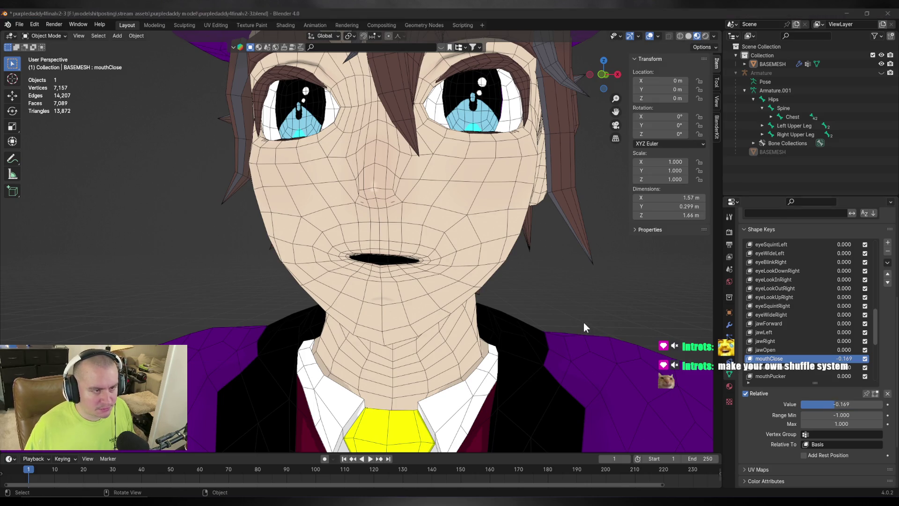
Step: Compare with the ARKit docs, reset mouthClose's minimum to 0, and select BASEMESH
key(alt+Tab)
key(alt+Tab)
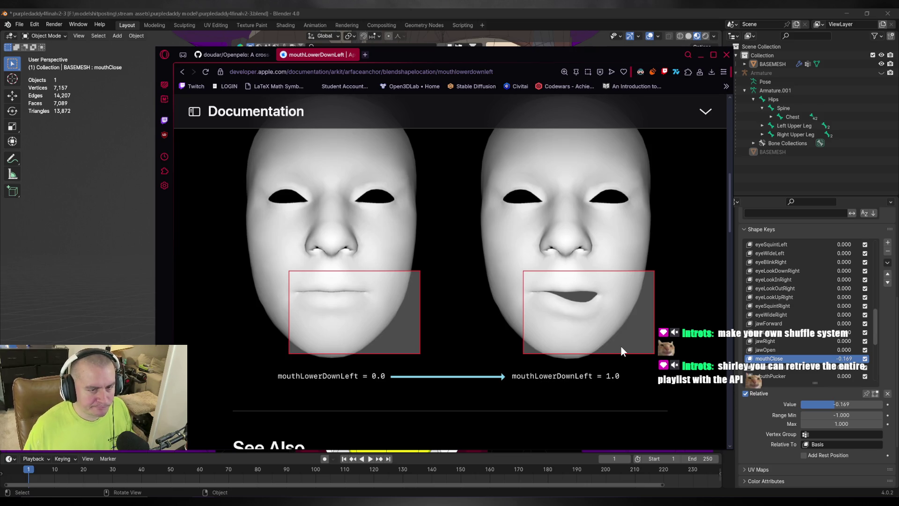
key(alt+Tab)
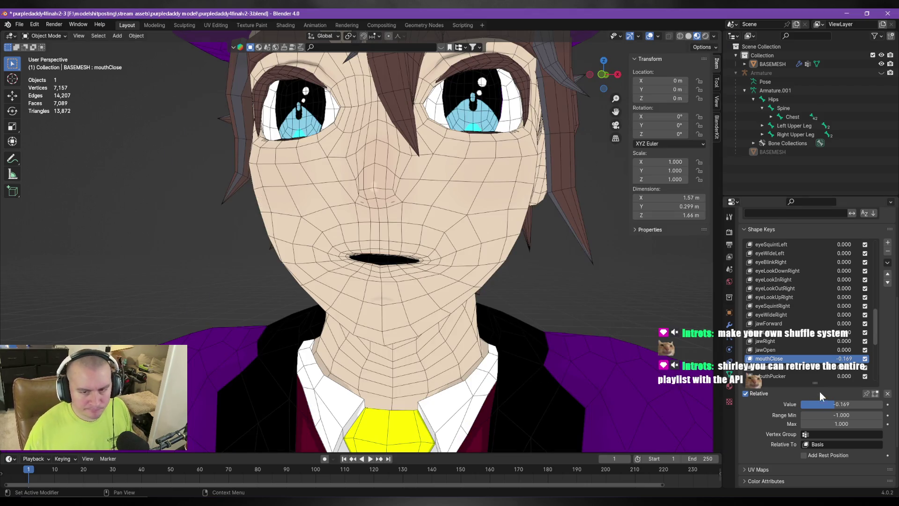
mouse_move(835, 402)
mouse_down()
mouse_move(817, 404)
mouse_move(834, 403)
mouse_up()
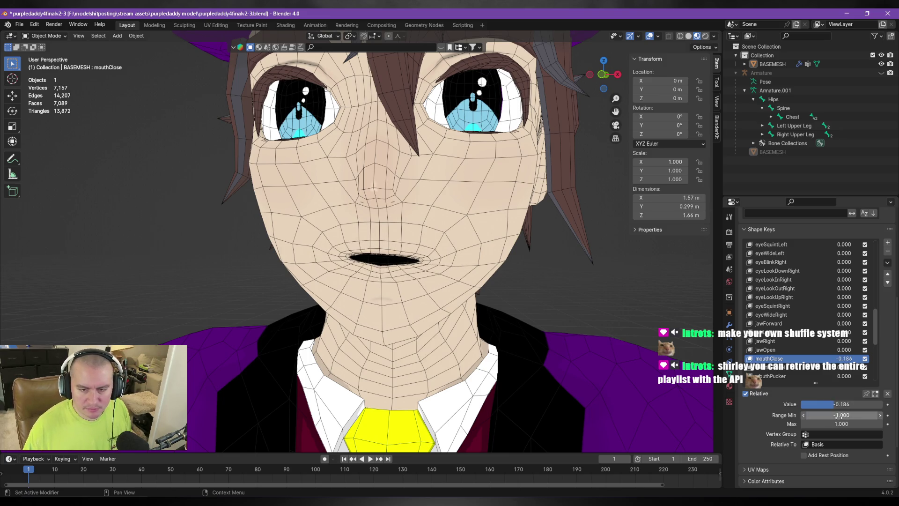
key(BackSpace)
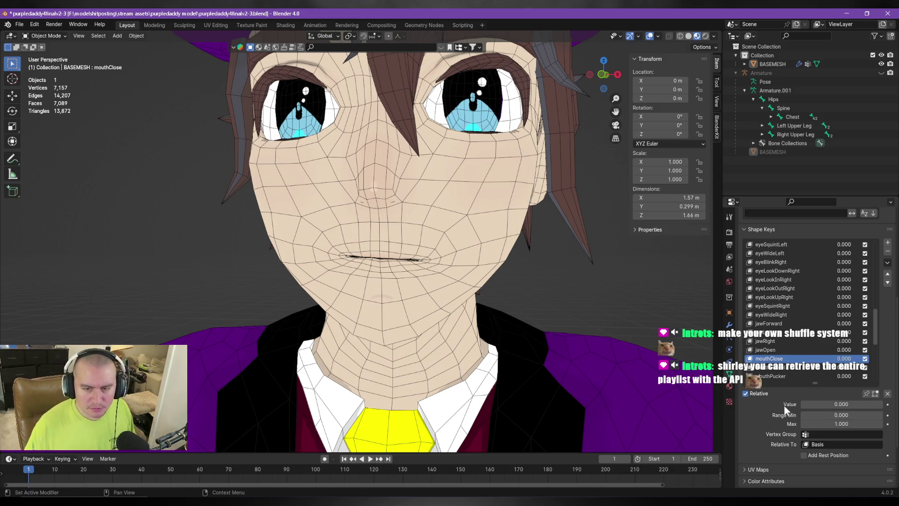
click(775, 367)
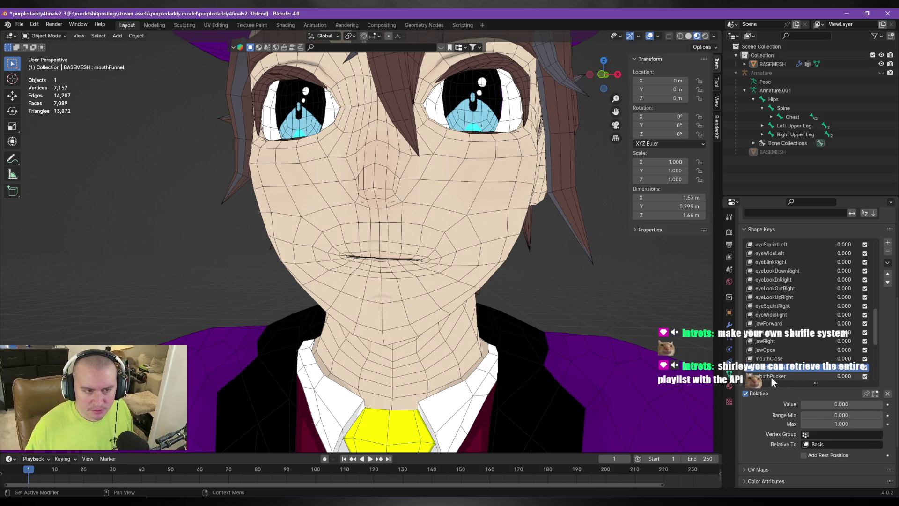
click(388, 268)
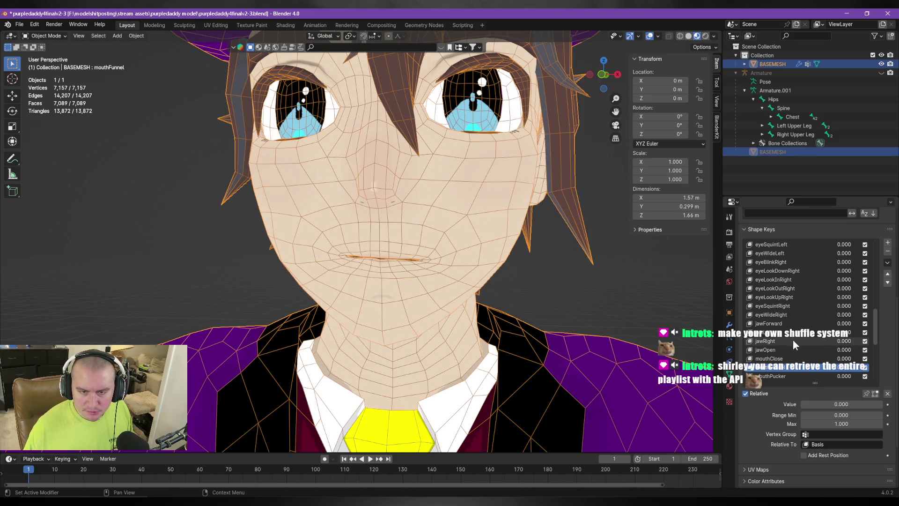
Step: Set frownRight to 0.5 and create Key 62 from the half-strength frown mix
scroll(794, 342, down, 5)
scroll(794, 342, down, 8)
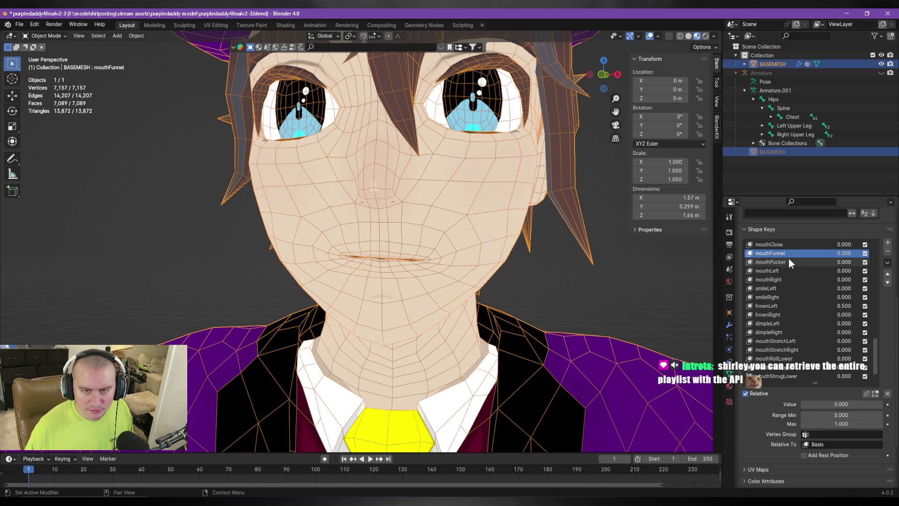
scroll(780, 321, up, 2)
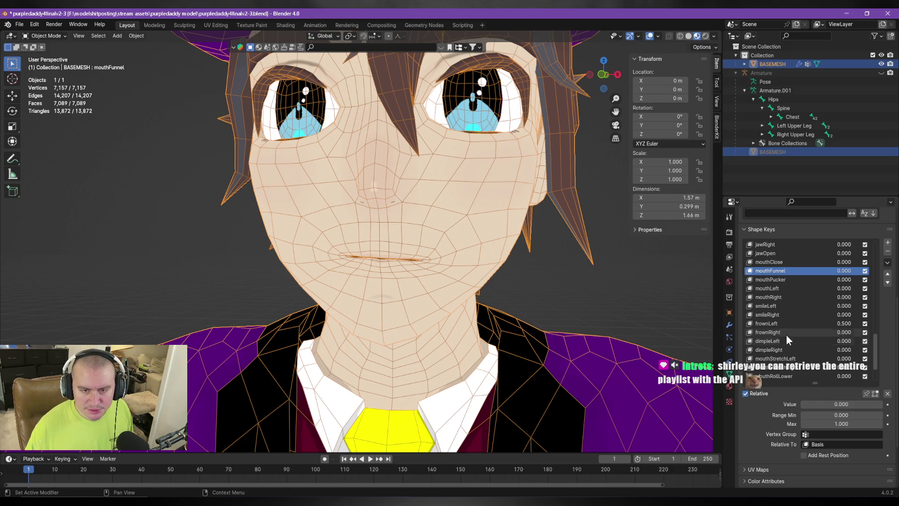
click(786, 332)
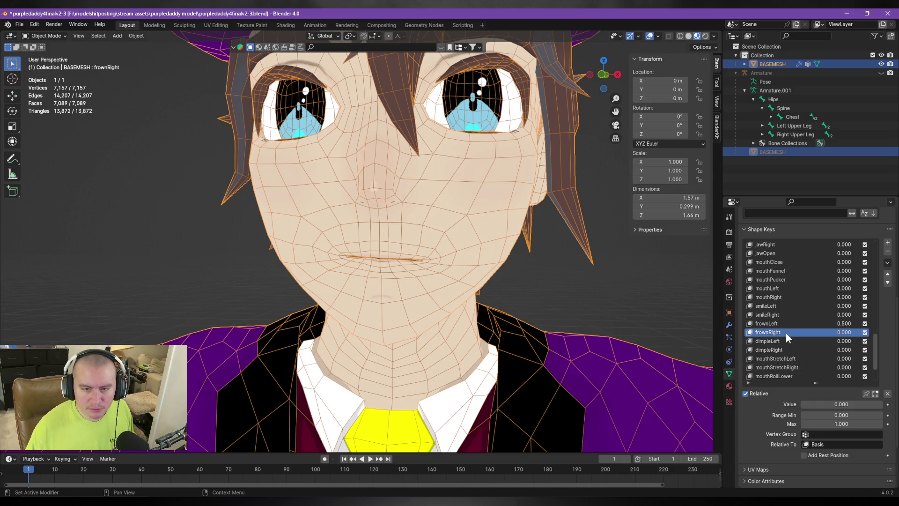
click(843, 405)
text(.5)
key(Return)
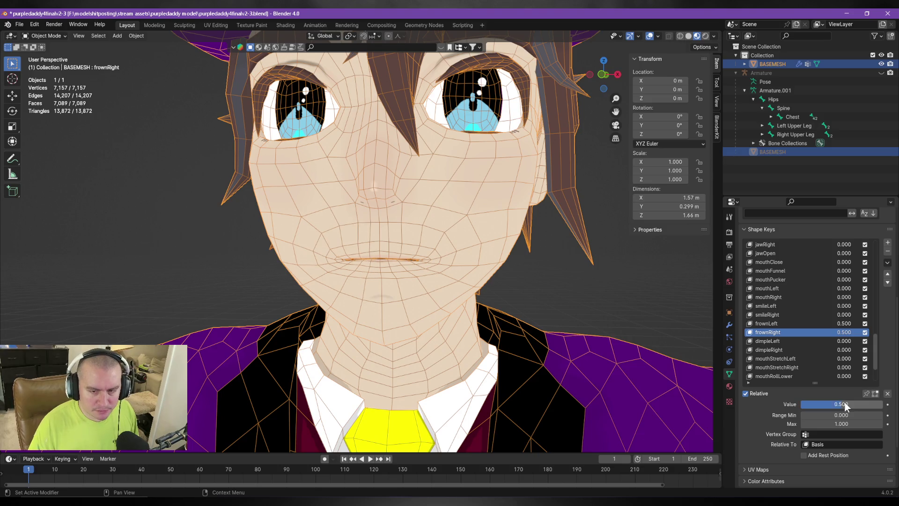
click(888, 262)
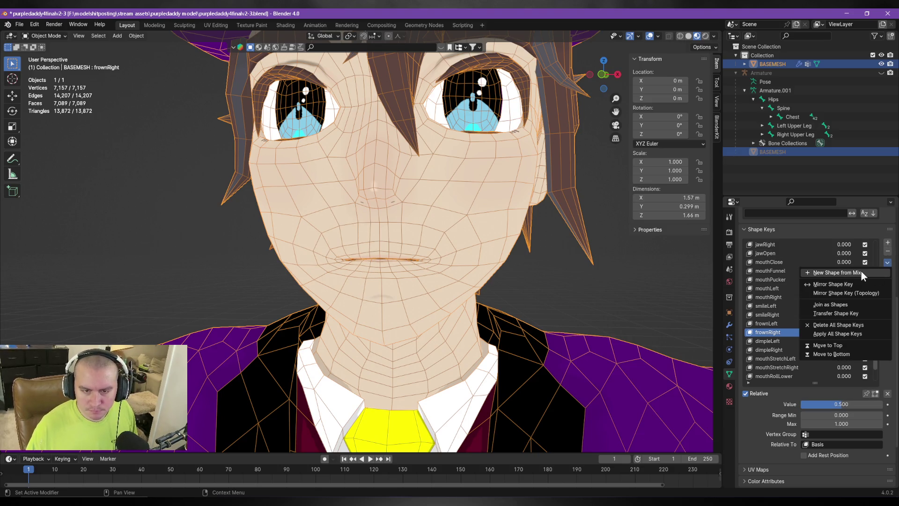
click(861, 271)
Step: Reset frownLeft and frownRight to 0 and select Key 62
scroll(797, 300, up, 4)
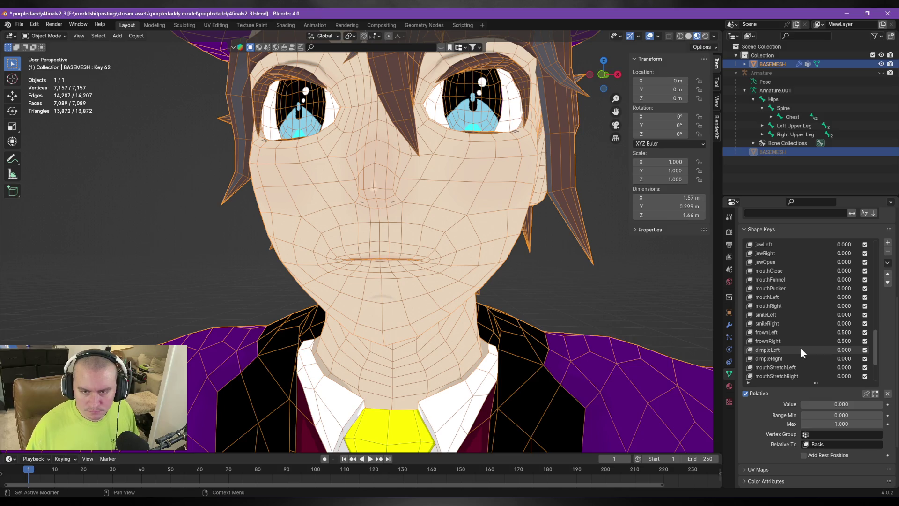
click(796, 332)
key(BackSpace)
click(808, 341)
key(BackSpace)
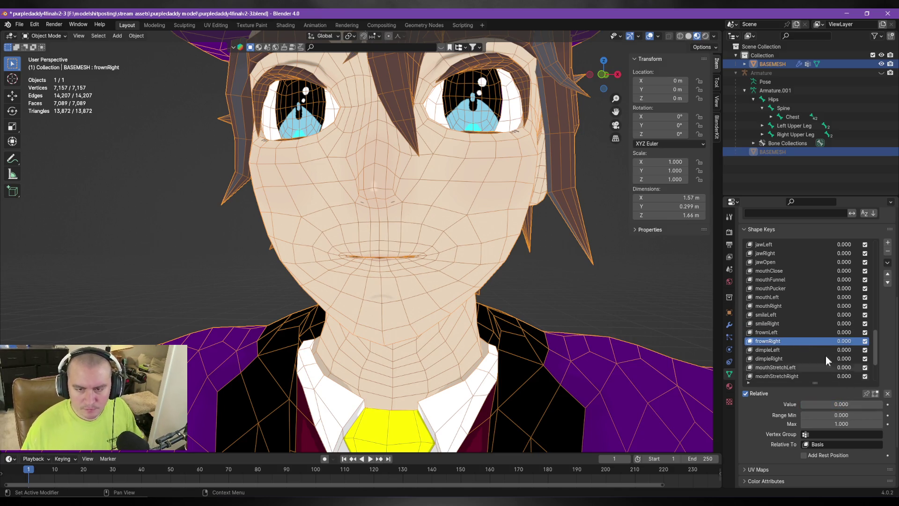
scroll(823, 314, down, 4)
click(794, 375)
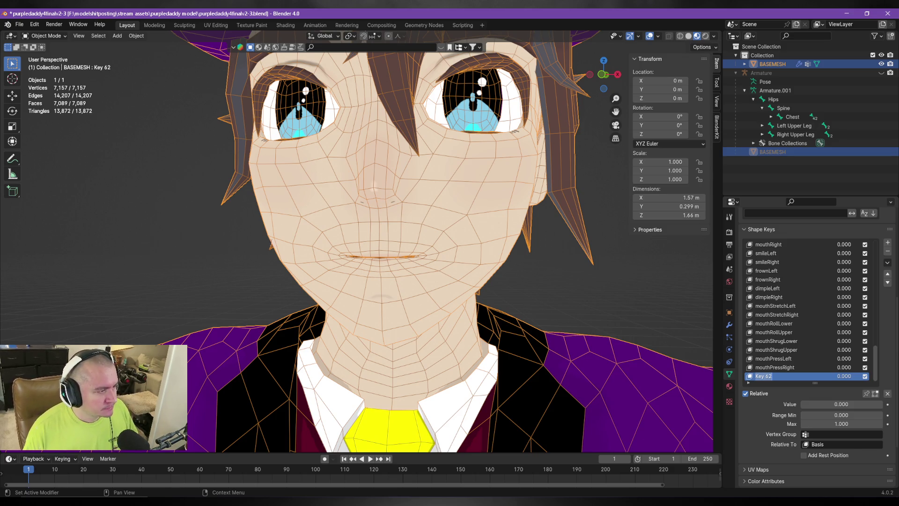
Step: Keep Key 62's name, set it to full strength 1.0, and enter mesh editing
key(Escape)
mouse_move(507, 282)
middle_down()
mouse_move(554, 285)
mouse_move(560, 270)
mouse_move(504, 266)
middle_up()
drag(816, 405, 881, 406)
scroll(454, 268, up, 5)
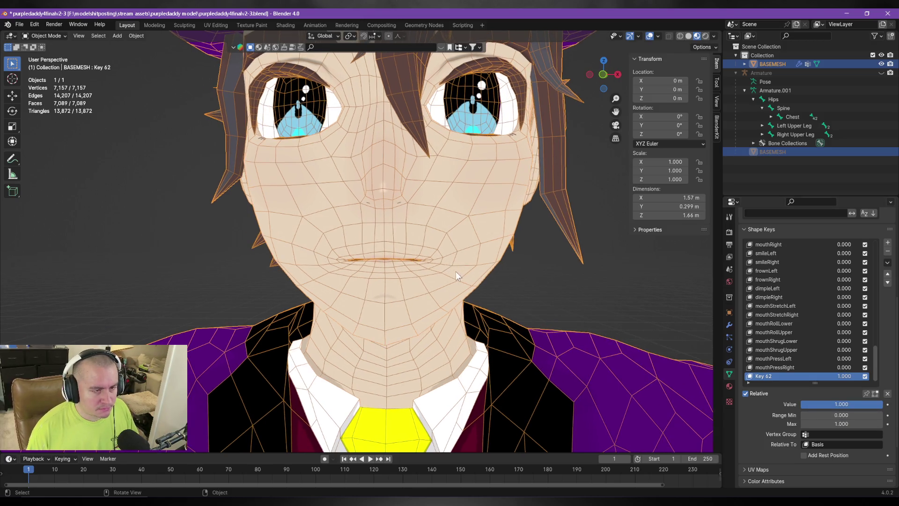
key(Tab)
scroll(407, 300, up, 4)
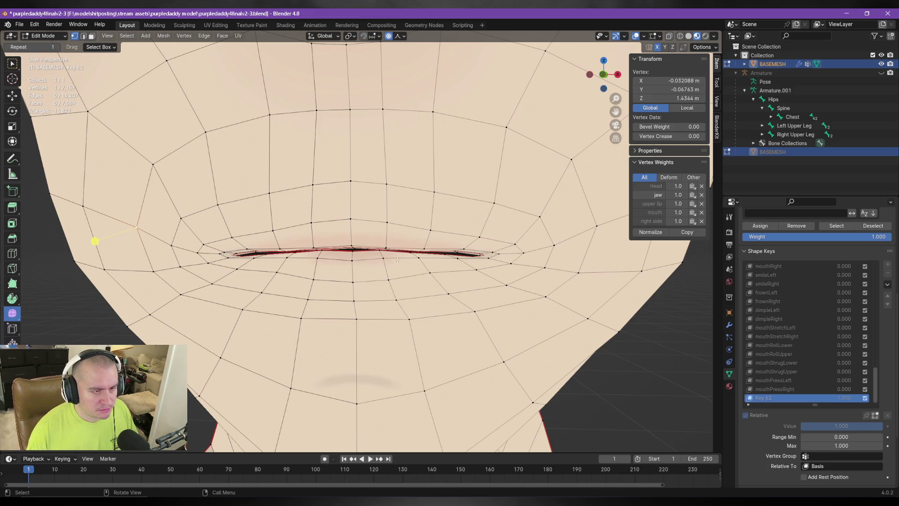
Step: Compare the mouthLowerDownLeft reference images and begin selecting vertices along the lip
key(alt+Tab)
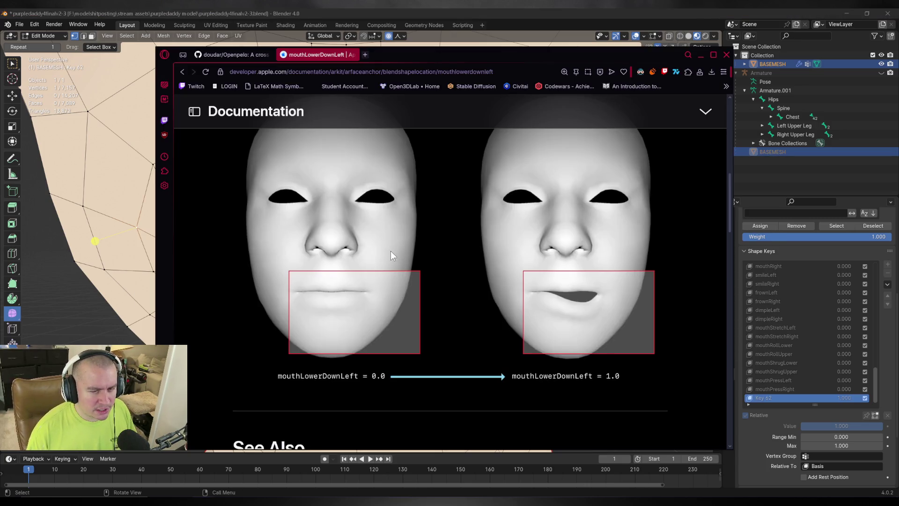
key(alt+Tab)
click(398, 247)
shift+click(394, 223)
mouse_move(393, 223)
middle_down()
mouse_move(458, 251)
mouse_move(418, 272)
mouse_move(413, 265)
middle_up()
scroll(419, 272, up, 3)
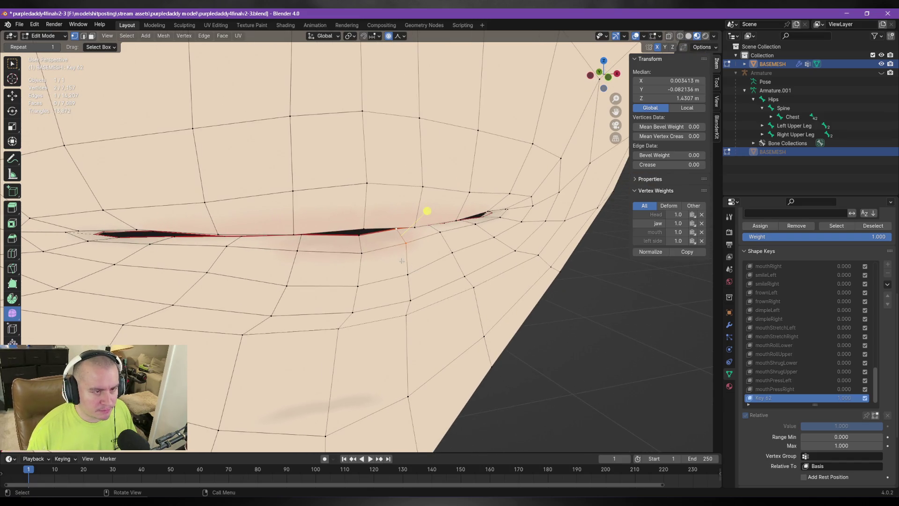
middle_drag(439, 232, 420, 233)
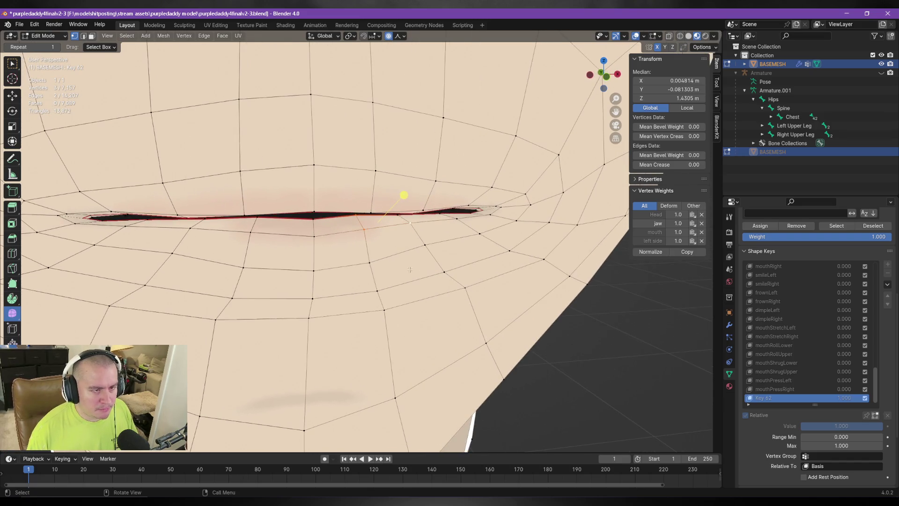
Step: Switch to face selection and pick the faces along the lower lip
key(3)
click(420, 233)
shift+click(422, 220)
shift+click(448, 230)
shift+click(396, 242)
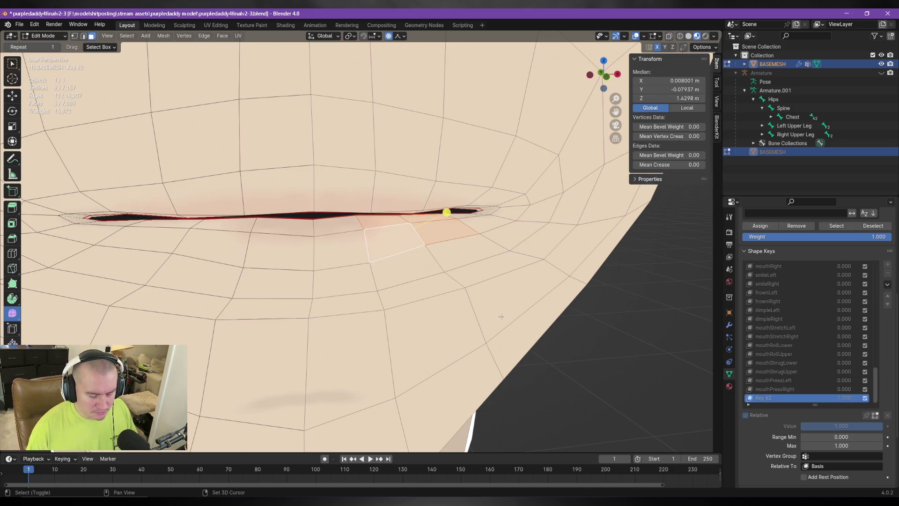
shift+click(407, 239)
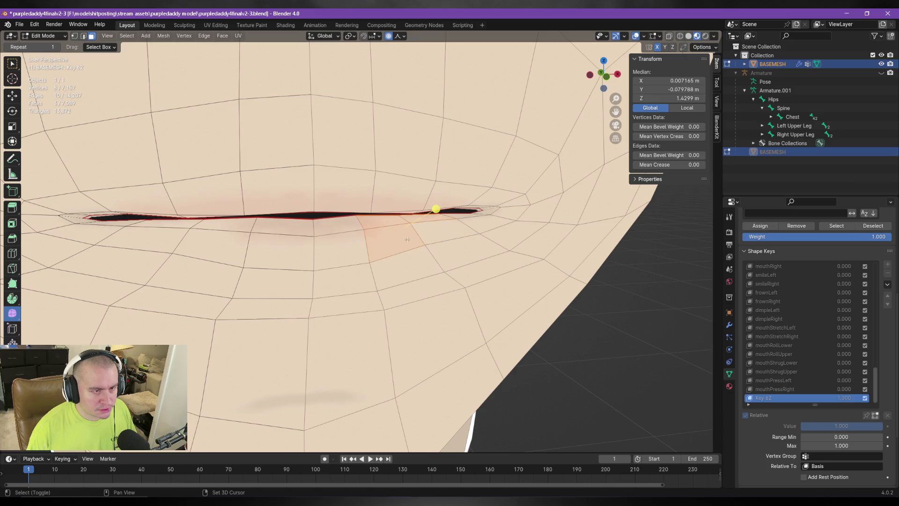
ctrl+click(447, 289)
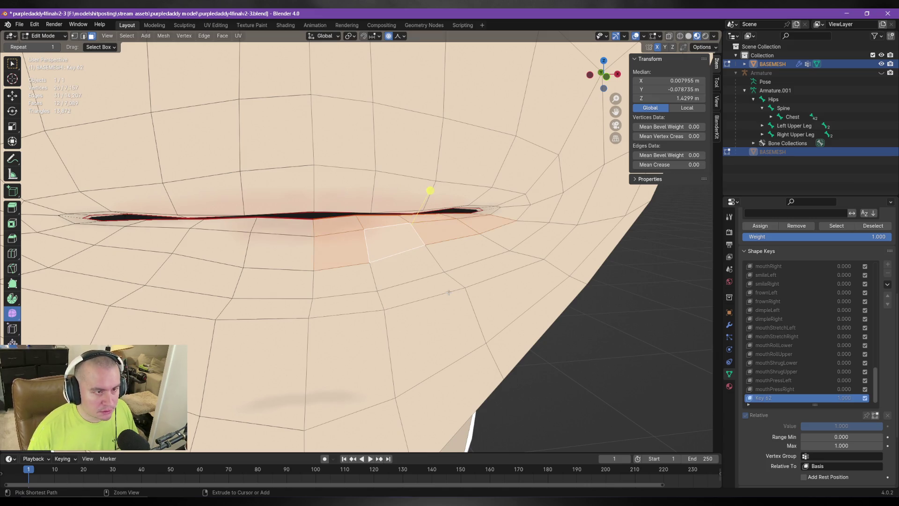
shift+click(482, 225)
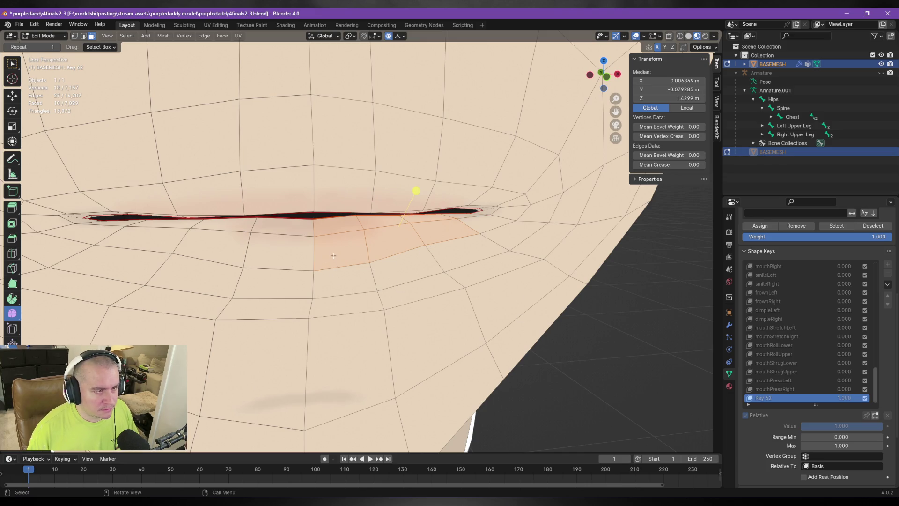
key(c)
mouse_move(311, 275)
middle_down()
mouse_move(487, 295)
mouse_move(422, 305)
middle_up()
Step: Test-lower the lower lip vertically with proportional falloff turned off
key(g)
key(z)
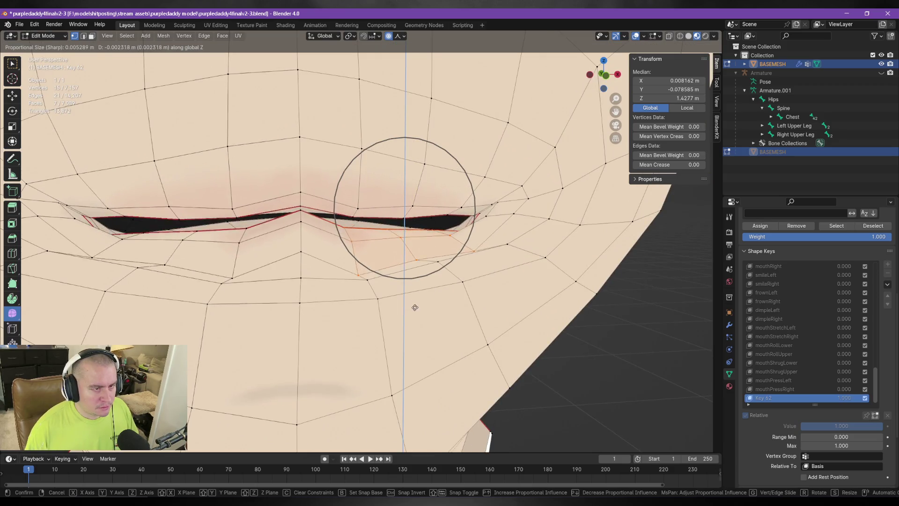
key(o)
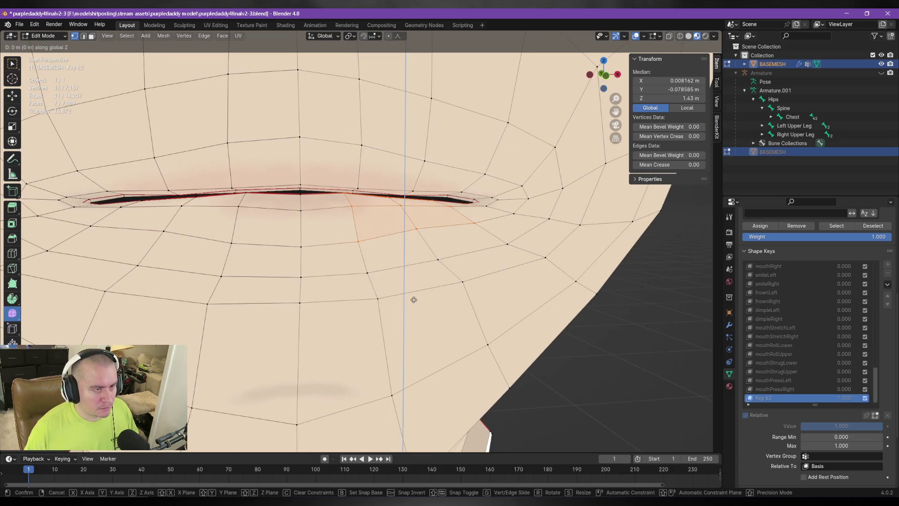
mouse_move(424, 328)
click(371, 230)
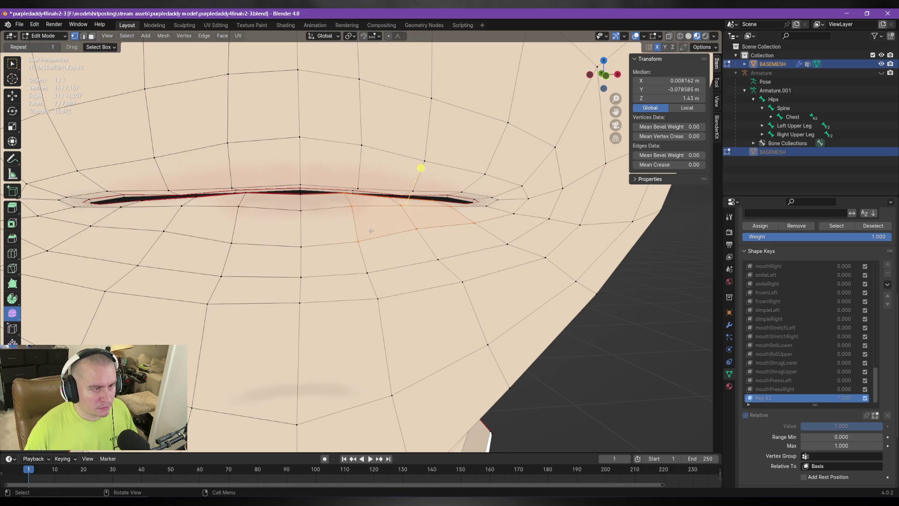
key(ctrl)
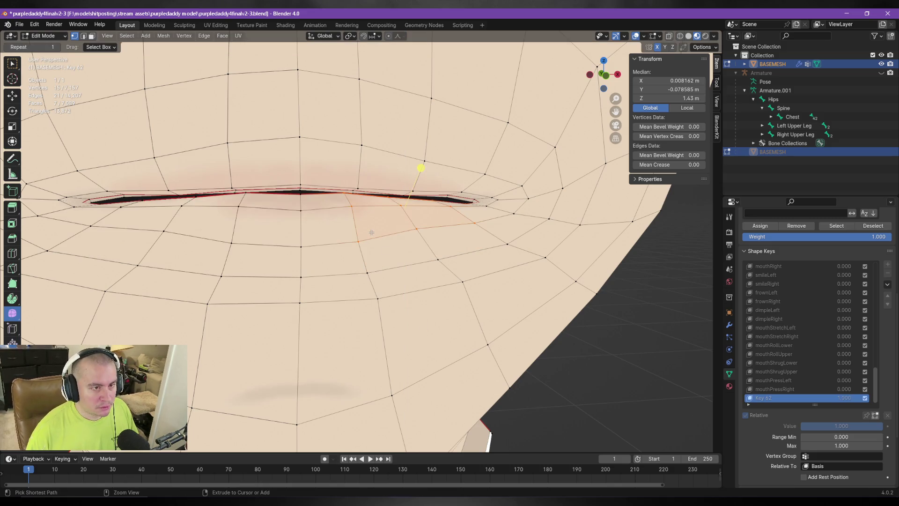
Step: Drop a stray vertex from the lip selection, lower it along Z, then undo
key(c)
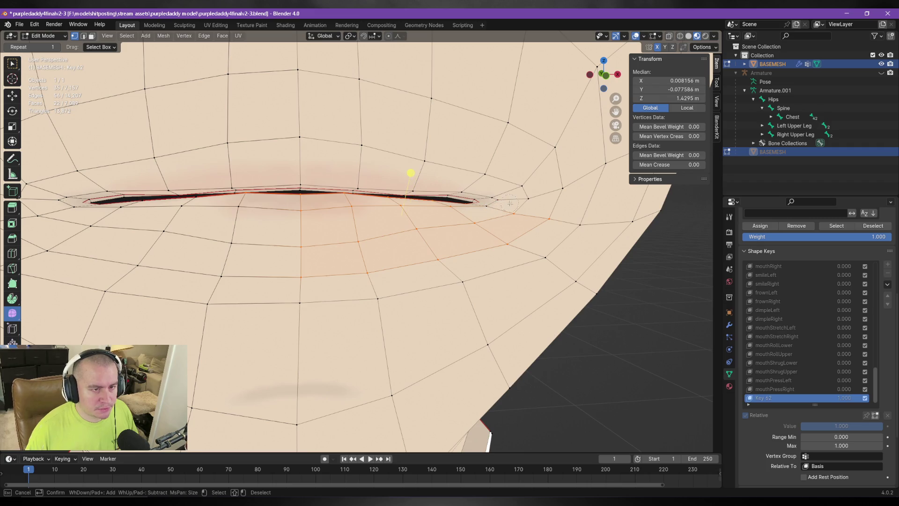
key(Escape)
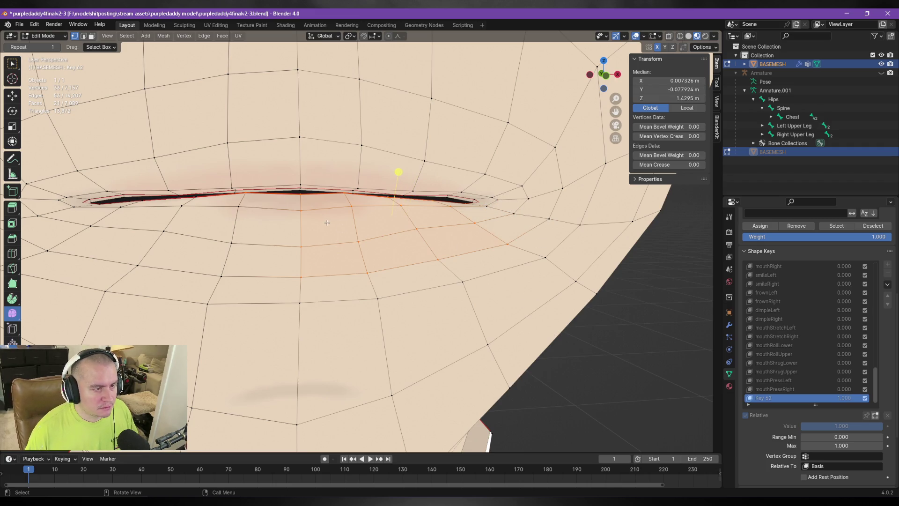
key(c)
mouse_move(301, 248)
middle_down()
mouse_move(385, 291)
mouse_move(312, 227)
mouse_move(403, 270)
middle_up()
key(g)
key(z)
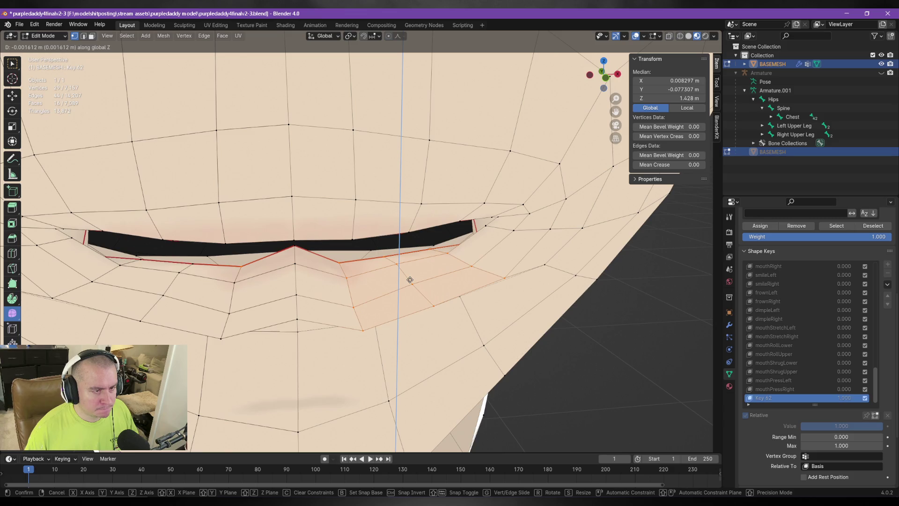
click(410, 279)
mouse_move(410, 278)
middle_down()
mouse_move(438, 275)
mouse_move(433, 298)
middle_up()
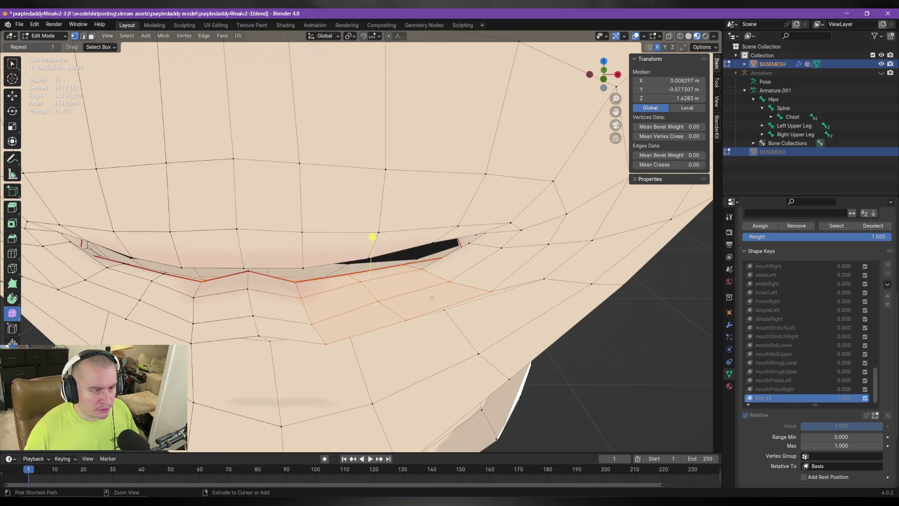
key(ctrl+z)
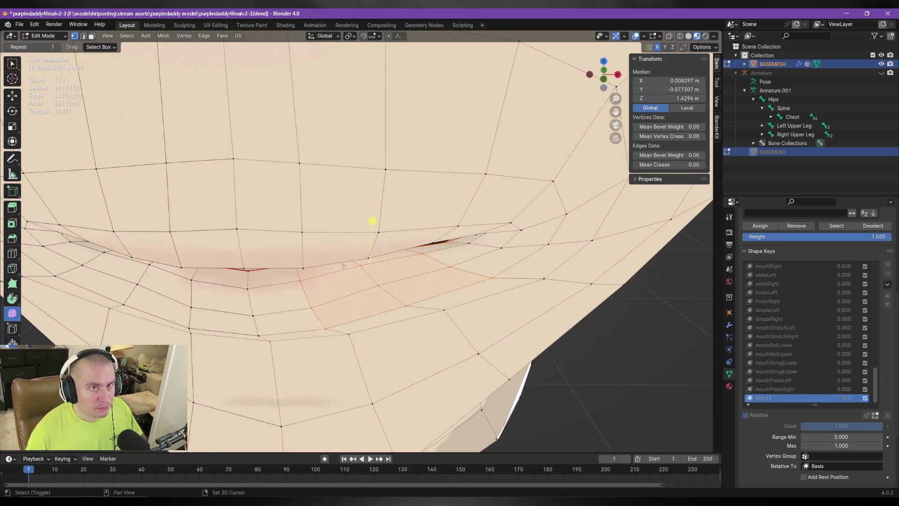
Step: Turn on X-ray to reveal hidden mouth vertices and orbit around the lips
click(668, 36)
mouse_move(341, 273)
middle_down()
mouse_move(387, 221)
mouse_move(399, 287)
mouse_move(359, 191)
mouse_move(343, 251)
mouse_move(360, 262)
mouse_move(424, 245)
mouse_move(355, 309)
mouse_move(421, 271)
mouse_move(420, 279)
mouse_move(389, 283)
mouse_move(408, 281)
mouse_move(431, 241)
mouse_move(420, 301)
mouse_move(422, 231)
middle_up()
key(c)
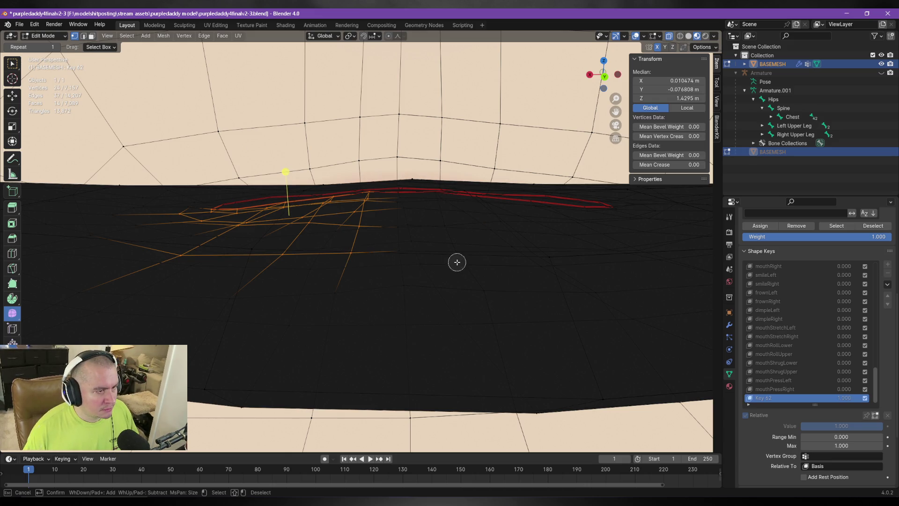
Step: Grow the lip selection by one ring, then trim extra columns of faces
key(Escape)
mouse_move(458, 261)
middle_down()
mouse_move(462, 271)
mouse_move(474, 263)
mouse_move(341, 243)
mouse_move(287, 263)
mouse_move(275, 251)
mouse_move(478, 255)
mouse_move(472, 261)
middle_up()
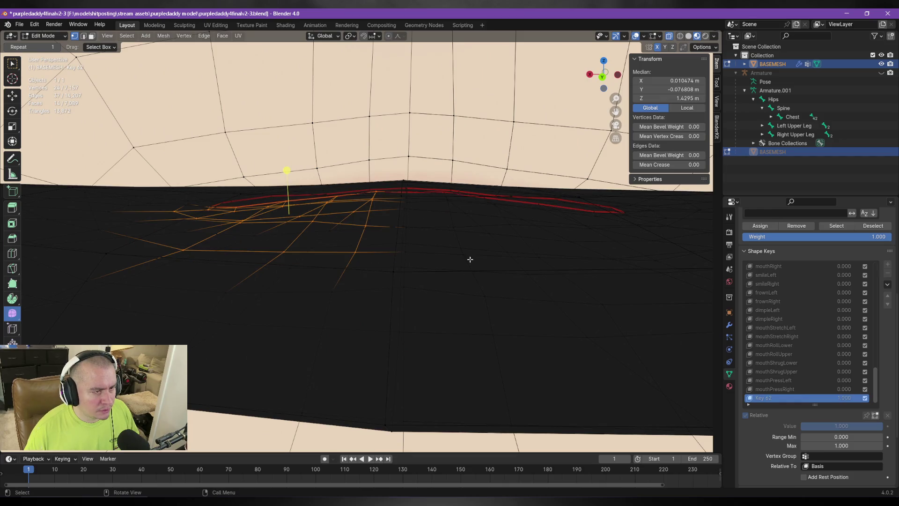
key(ctrl+KP_Add)
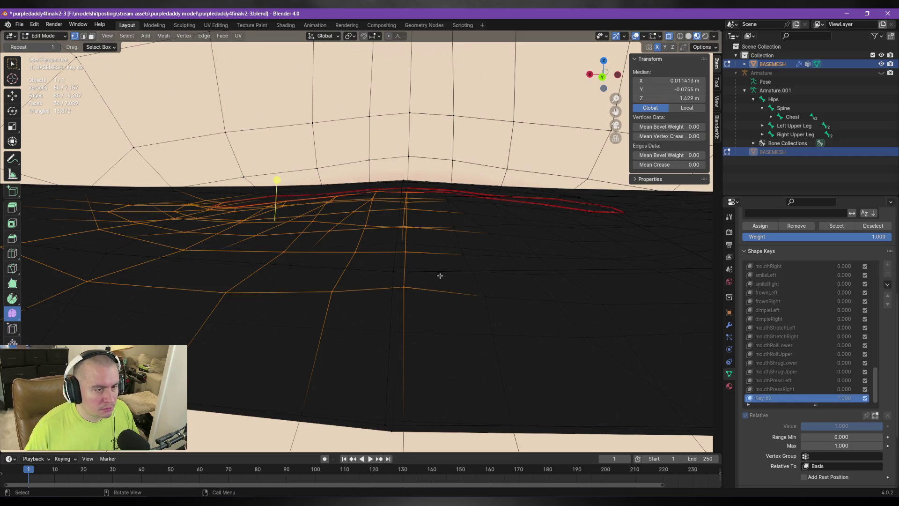
ctrl+drag(407, 295, 412, 187)
ctrl+drag(345, 308, 199, 283)
middle_drag(87, 279, 182, 265)
Step: Circle-deselect the stray edges and vertices at the left and right of the lip
key(c)
mouse_move(171, 248)
shift+mouse_down()
mouse_move(274, 248)
mouse_move(262, 237)
shift+mouse_up()
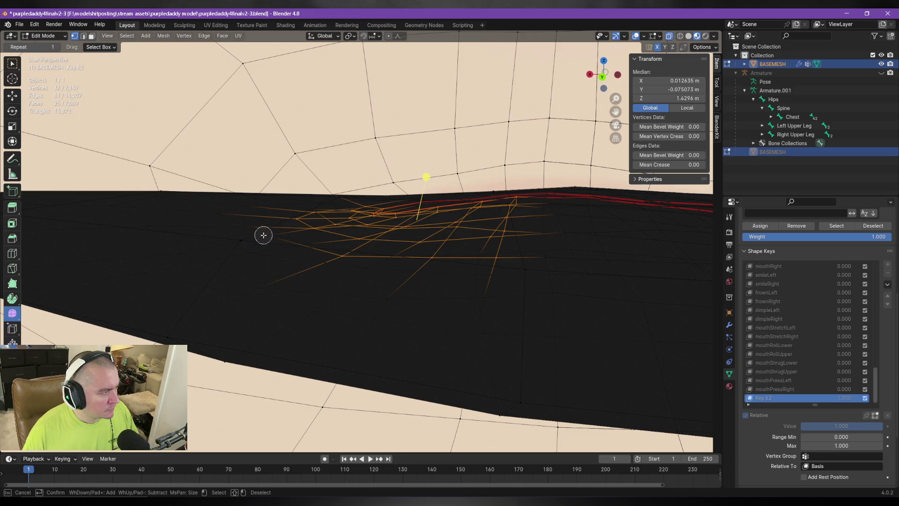
shift+drag(330, 264, 437, 265)
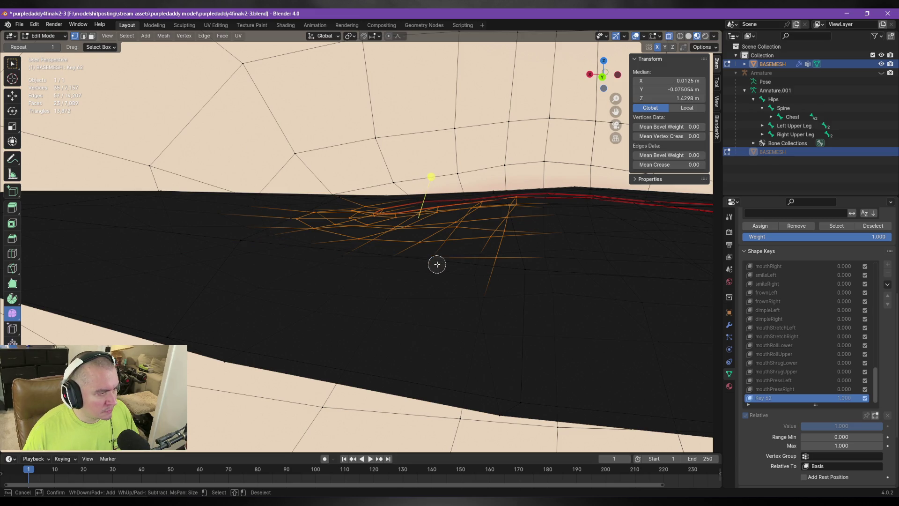
key(Escape)
key(ctrl+z)
key(c)
mouse_move(176, 251)
shift+mouse_down()
mouse_move(263, 240)
mouse_move(267, 265)
shift+mouse_up()
key(Escape)
mouse_move(444, 265)
middle_down()
mouse_move(260, 263)
mouse_move(269, 270)
middle_up()
Step: Test-lower the lower-lip vertices along Z, inspect, and undo
key(g)
key(z)
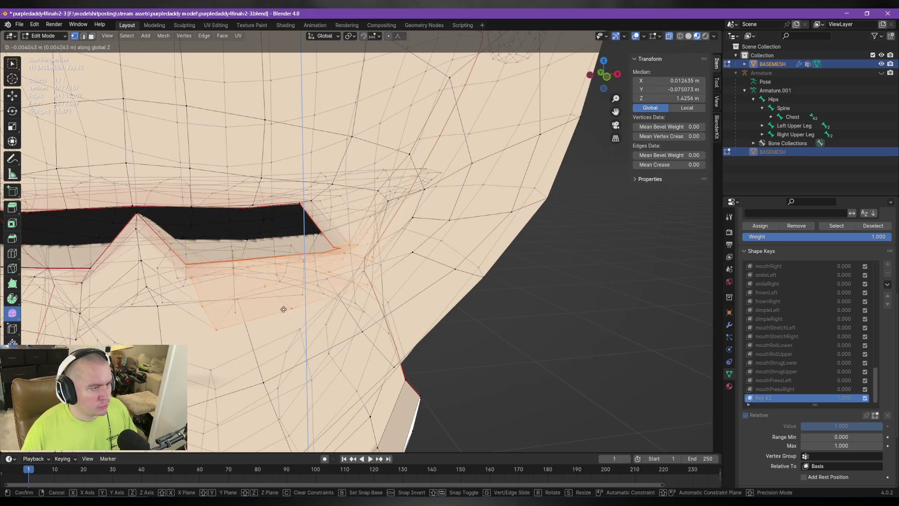
click(291, 319)
mouse_move(290, 320)
middle_down()
mouse_move(349, 306)
mouse_move(332, 278)
middle_up()
key(ctrl+z)
mouse_move(245, 280)
middle_down()
mouse_move(365, 275)
mouse_move(219, 269)
mouse_move(212, 305)
middle_up()
Step: Deselect one stray vertex and try another vertical lip move, cancelling it
key(c)
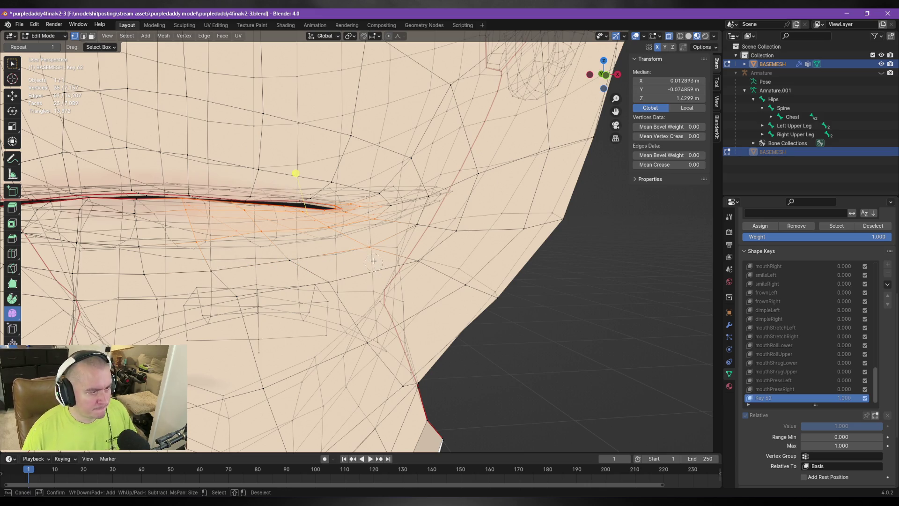
shift+drag(317, 254, 369, 247)
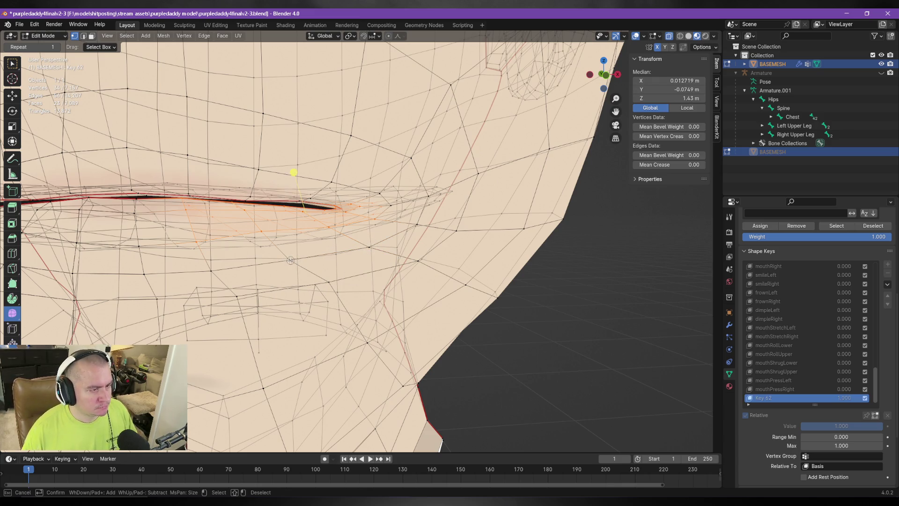
key(Escape)
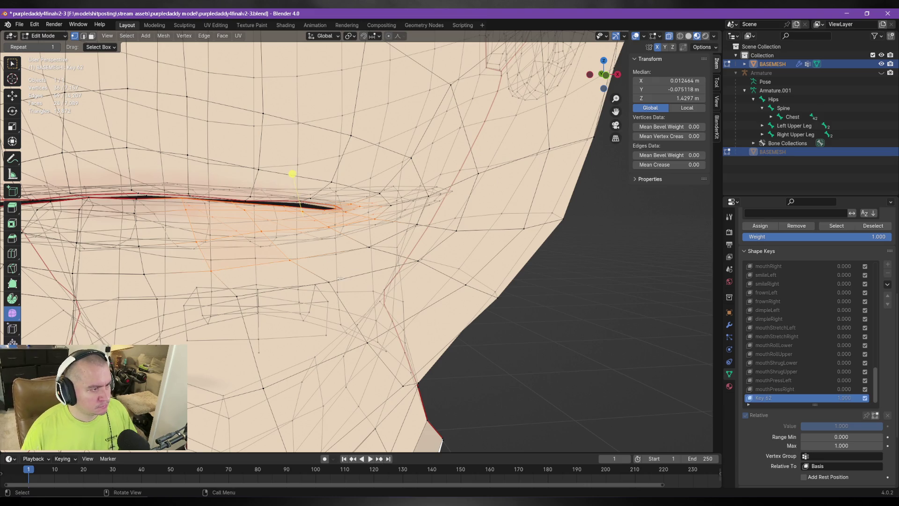
scroll(262, 281, down, 3)
key(g)
key(z)
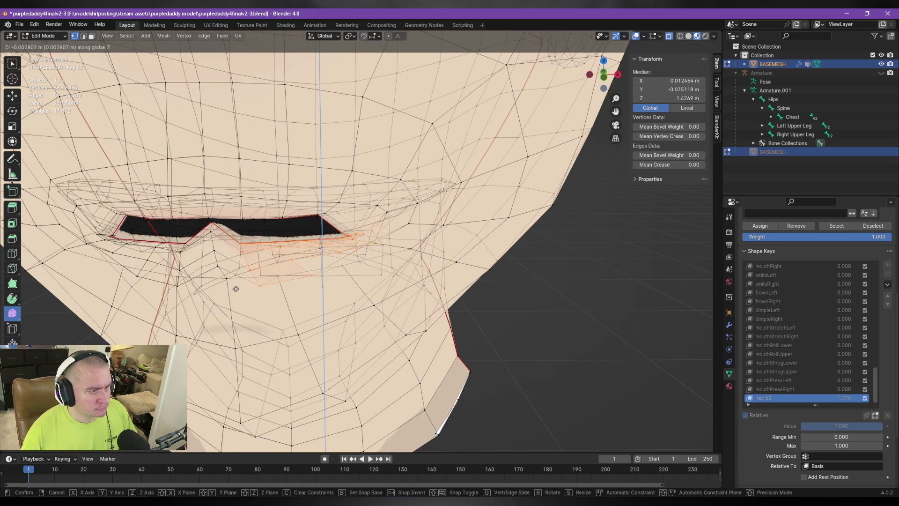
key(Escape)
mouse_move(300, 253)
middle_down()
mouse_move(329, 235)
mouse_move(319, 252)
middle_up()
scroll(329, 235, up, 4)
Step: Refine the lip selection with circle select, adding a lower-lip vertex
key(c)
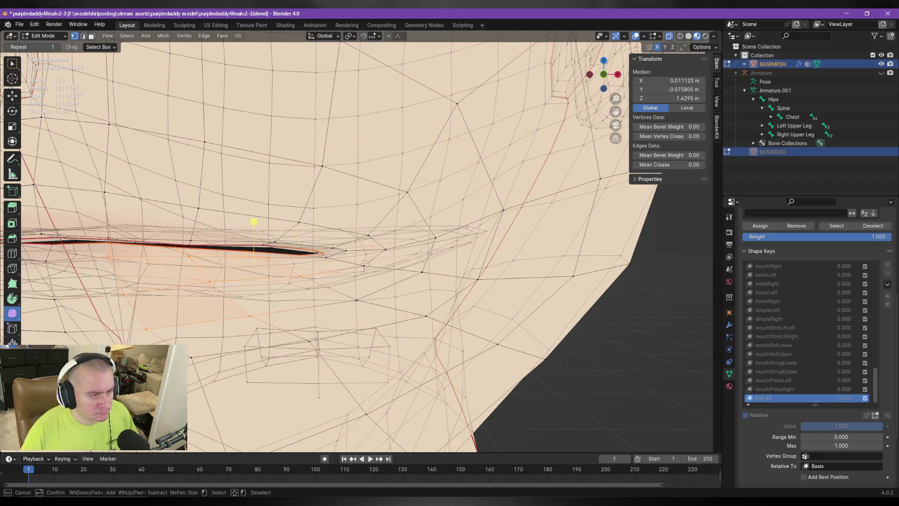
key(Escape)
mouse_move(365, 258)
middle_down()
mouse_move(516, 244)
mouse_move(496, 246)
middle_up()
key(c)
key(Escape)
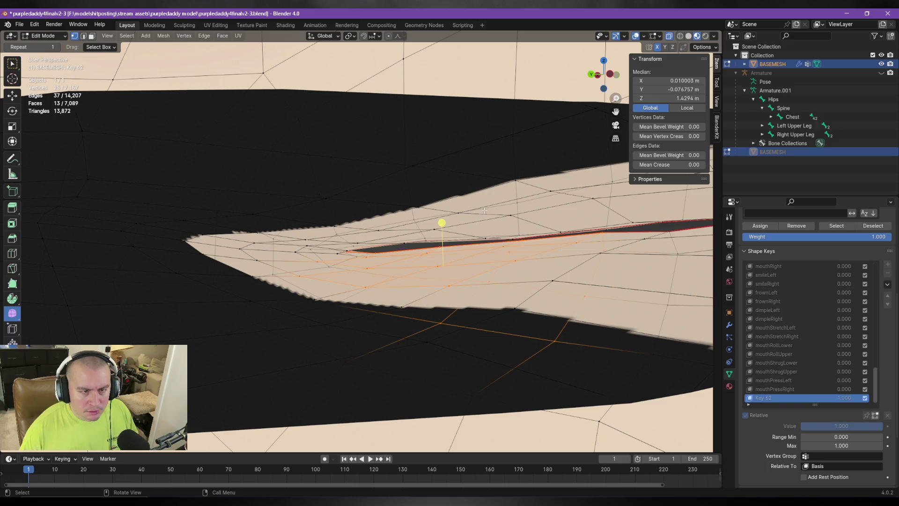
key(c)
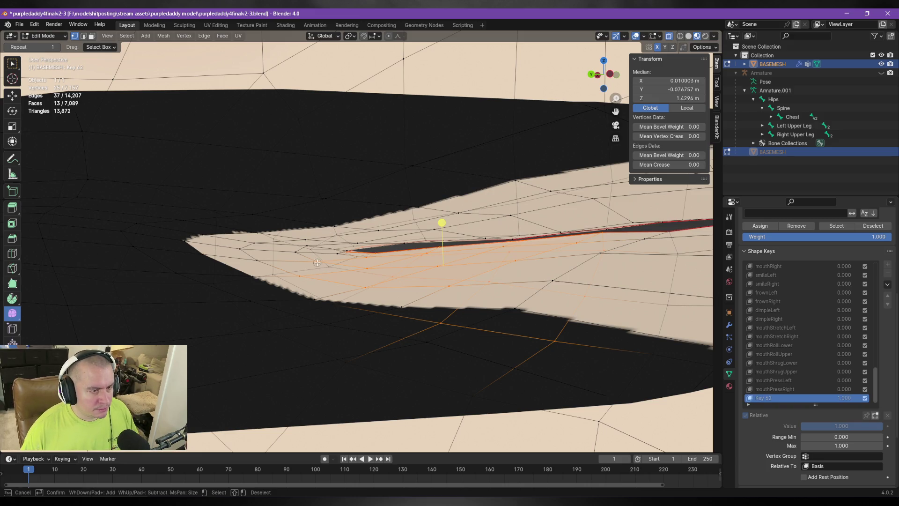
click(260, 262)
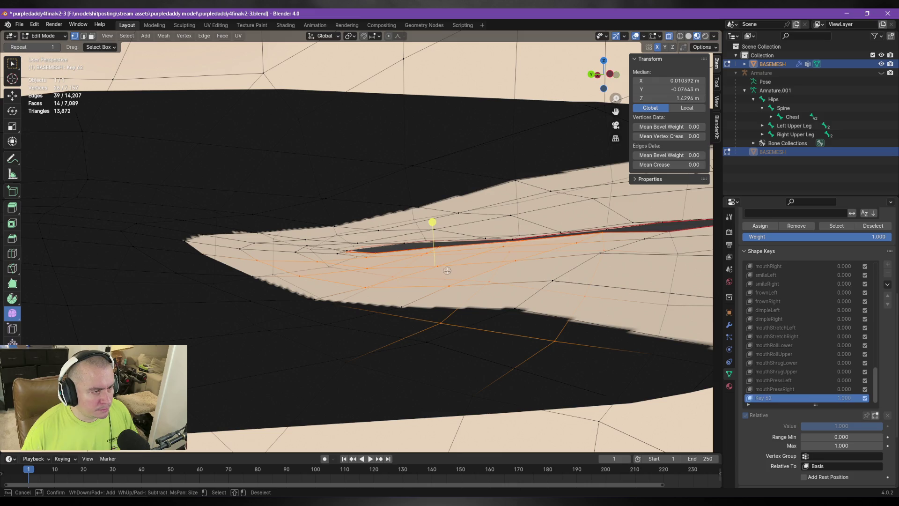
mouse_move(447, 271)
middle_down()
mouse_move(421, 236)
mouse_move(421, 321)
mouse_move(411, 233)
mouse_move(414, 290)
mouse_move(439, 297)
mouse_move(361, 291)
mouse_move(357, 277)
mouse_move(270, 276)
mouse_move(214, 290)
middle_up()
Step: Lower the mouth vertices, undo, and add one more vertex to the selection
key(g)
key(z)
click(415, 296)
key(ctrl+z)
shift+click(229, 281)
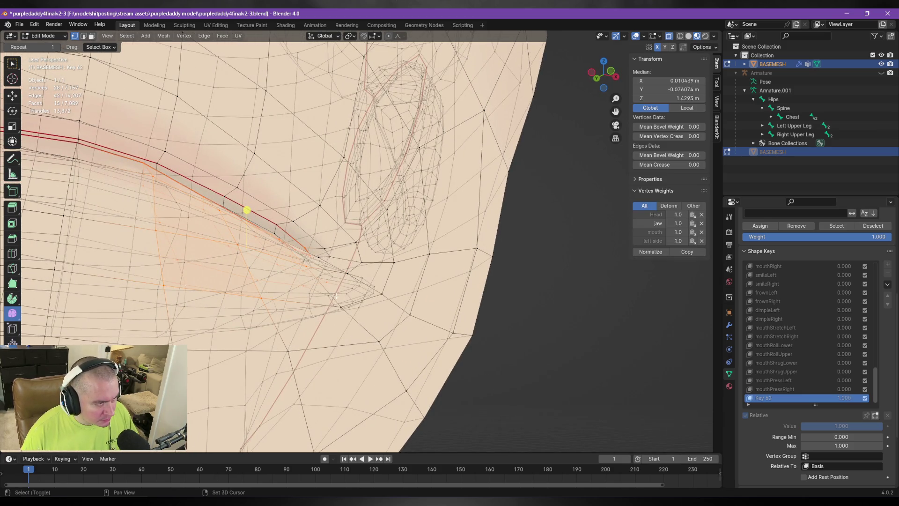
middle_drag(320, 289, 327, 305)
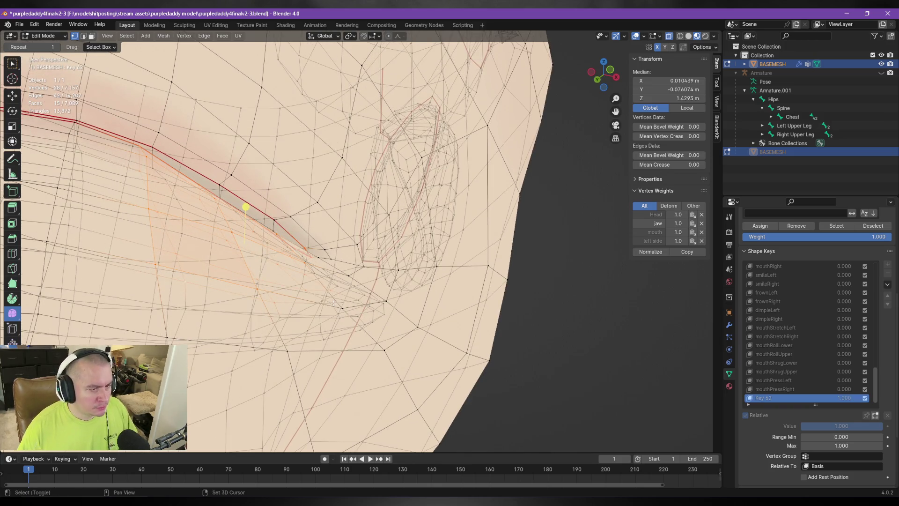
scroll(378, 256, up, 3)
Step: Cancel a vertical lip move and deselect a vertex near the mouth corner
key(g)
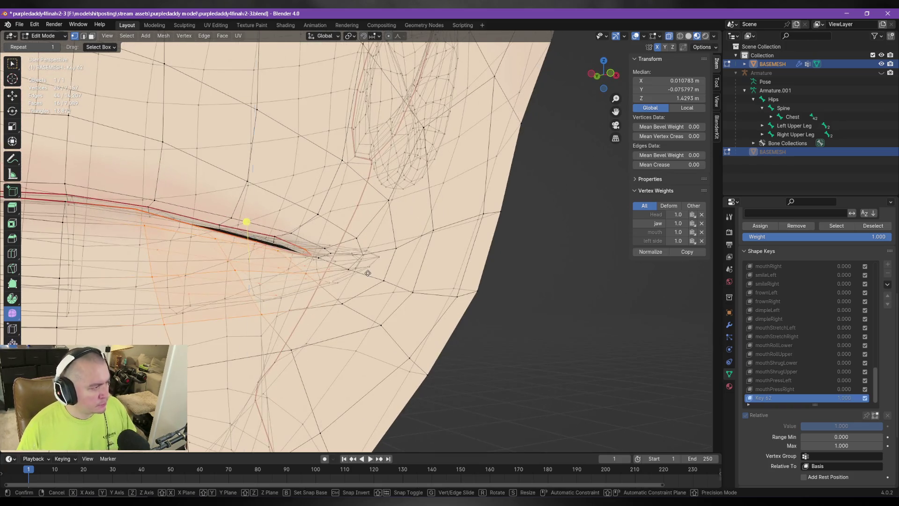
key(z)
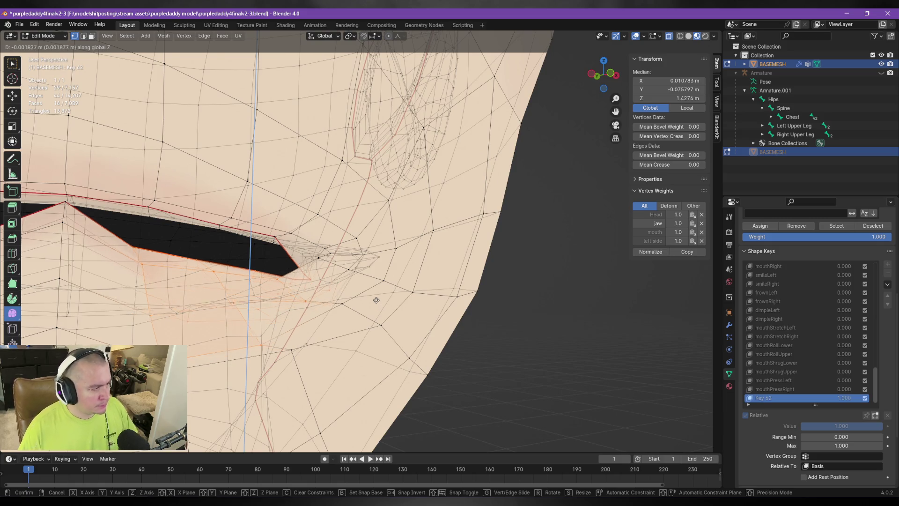
right_click(376, 298)
key(c)
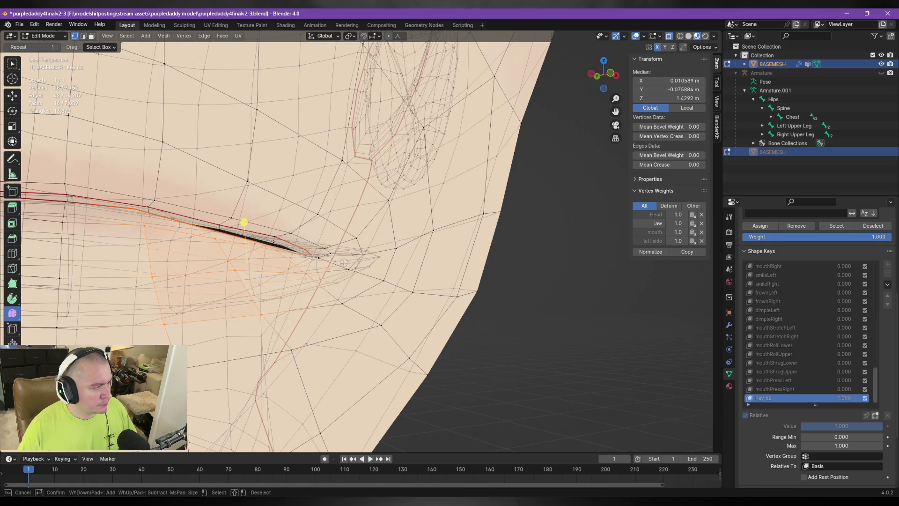
middle_click(303, 247)
key(Escape)
Step: Lower the lower lip along Z to part the mouth and return to Object Mode
key(g)
key(z)
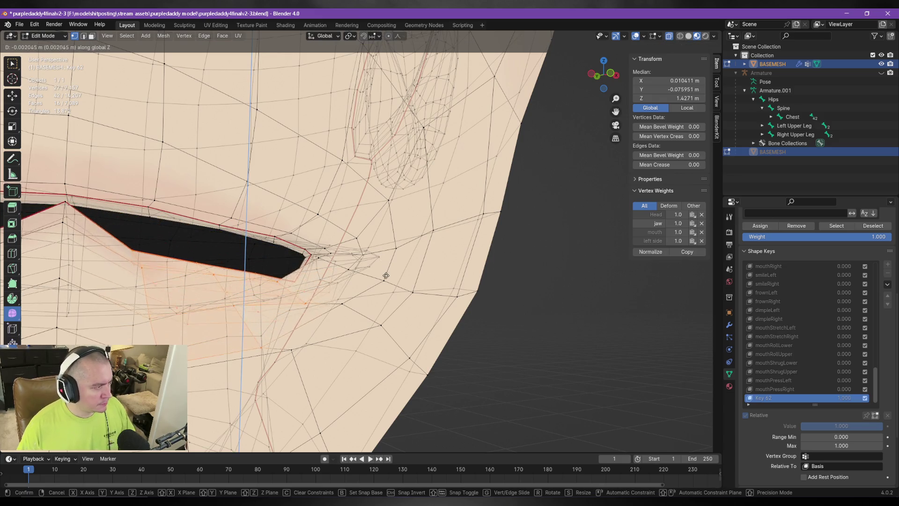
click(385, 284)
middle_drag(276, 245, 331, 213)
key(Tab)
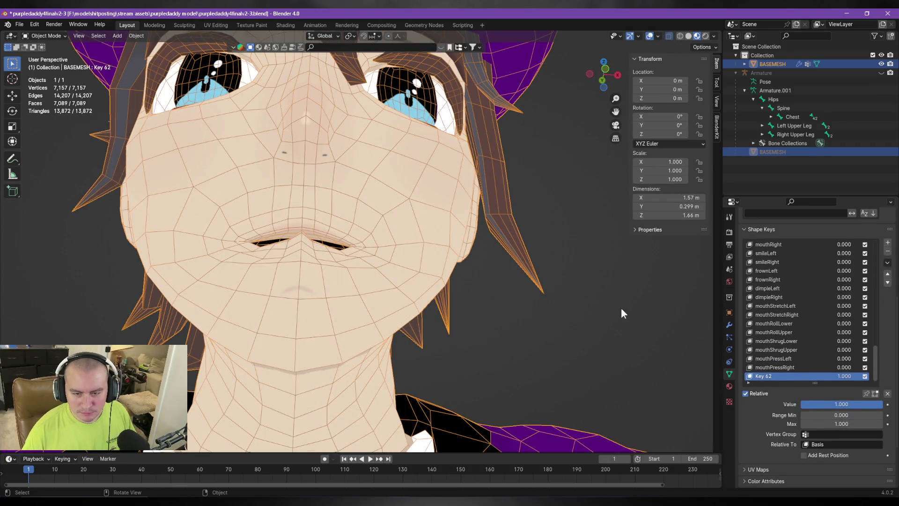
Step: Set Key 62's value to 0 and compare object and edit views of the head
drag(876, 406, 802, 405)
key(Tab)
key(Tab)
key(Tab)
mouse_move(448, 257)
middle_down()
mouse_move(449, 247)
mouse_move(471, 299)
mouse_move(452, 267)
middle_up()
key(Tab)
scroll(425, 303, up, 5)
Step: Check the ARKit mouthLowerDownLeft reference, then leave mesh editing
mouse_move(422, 297)
middle_down()
mouse_move(476, 305)
mouse_move(482, 314)
middle_up()
key(alt+Tab)
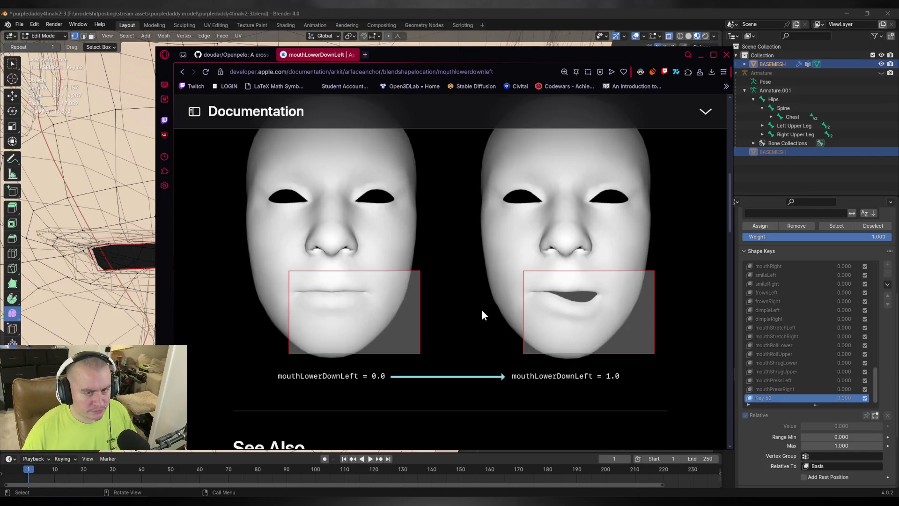
key(alt+Tab)
middle_drag(347, 272, 427, 325)
key(Tab)
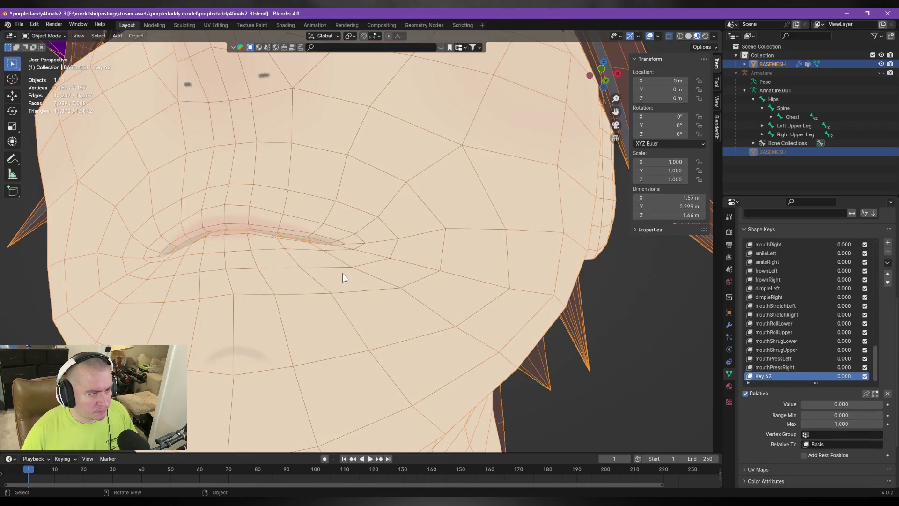
Step: Lower the selected lip vertices along Z on the Key 62 shape
key(Tab)
key(Tab)
key(Tab)
key(Tab)
key(Tab)
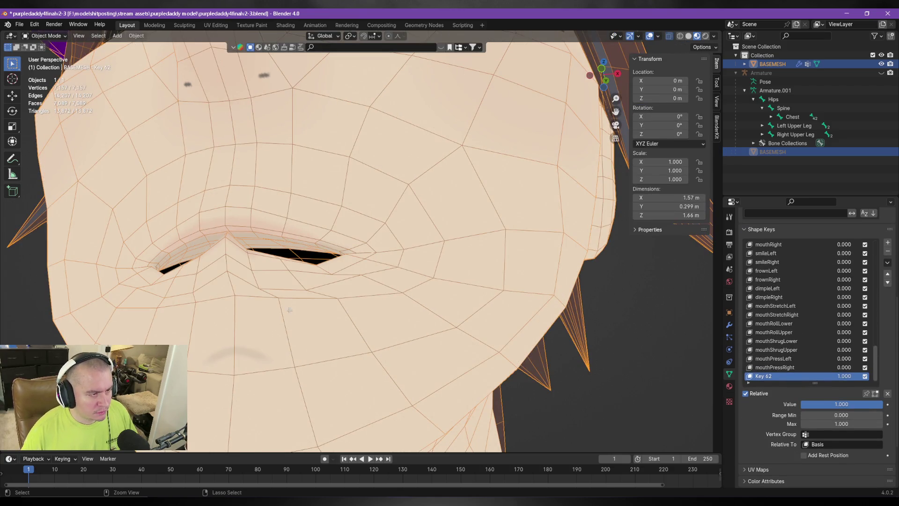
key(Tab)
key(Tab)
key(Tab)
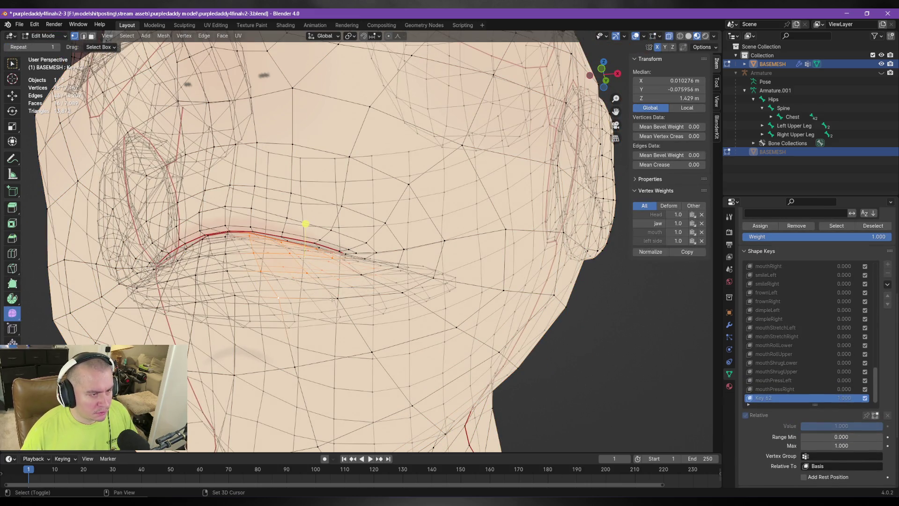
middle_drag(407, 252, 374, 279)
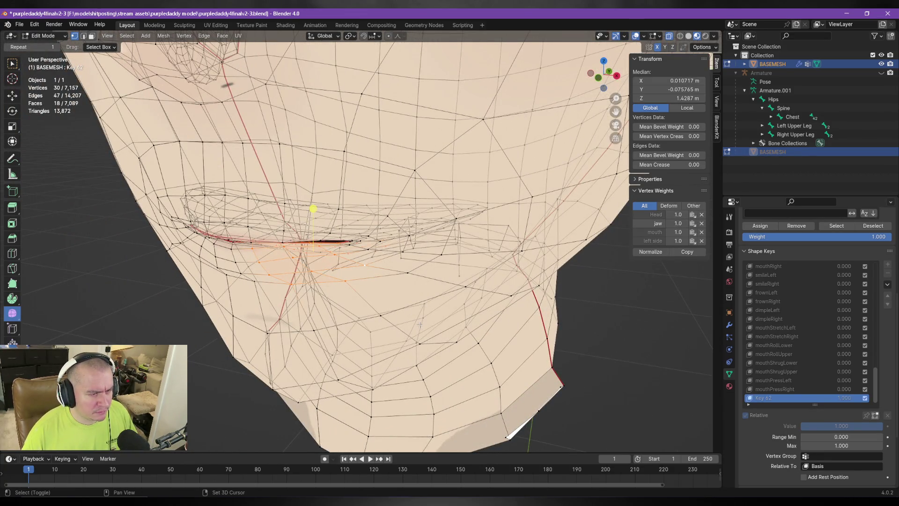
key(g)
key(z)
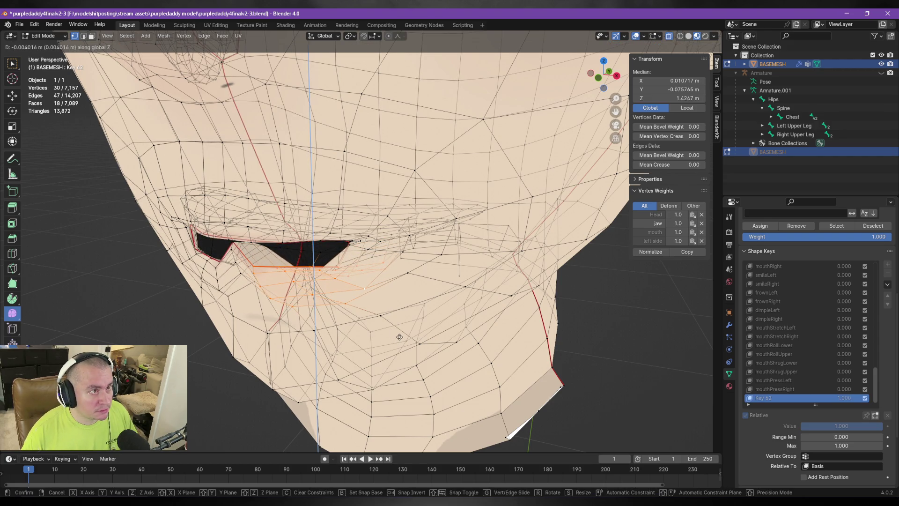
click(400, 336)
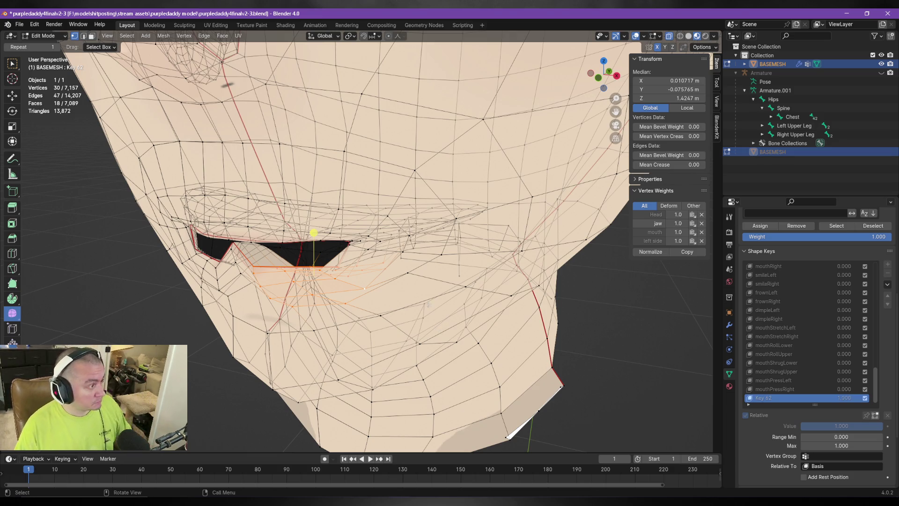
Step: Move the single mouth-corner vertex down and outward in two moves
mouse_move(392, 255)
middle_down()
mouse_move(472, 228)
mouse_move(366, 299)
mouse_move(316, 264)
middle_up()
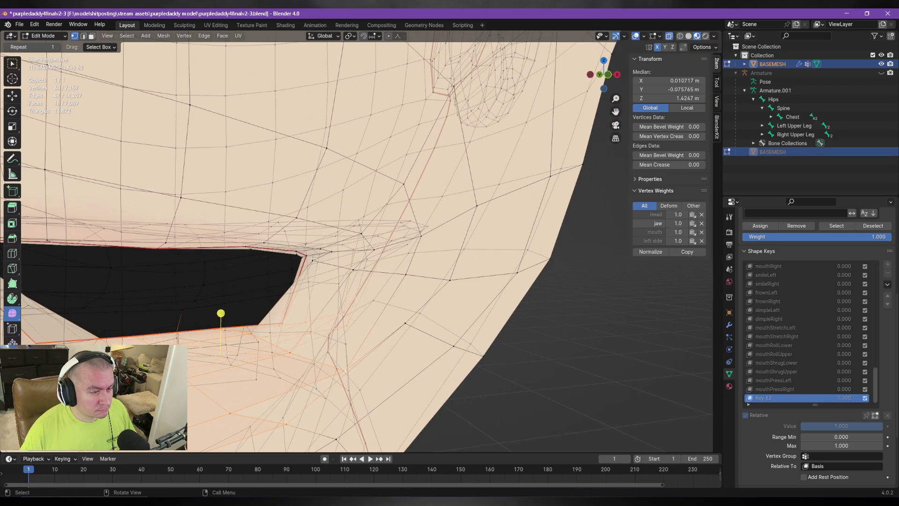
click(313, 258)
key(g)
click(436, 291)
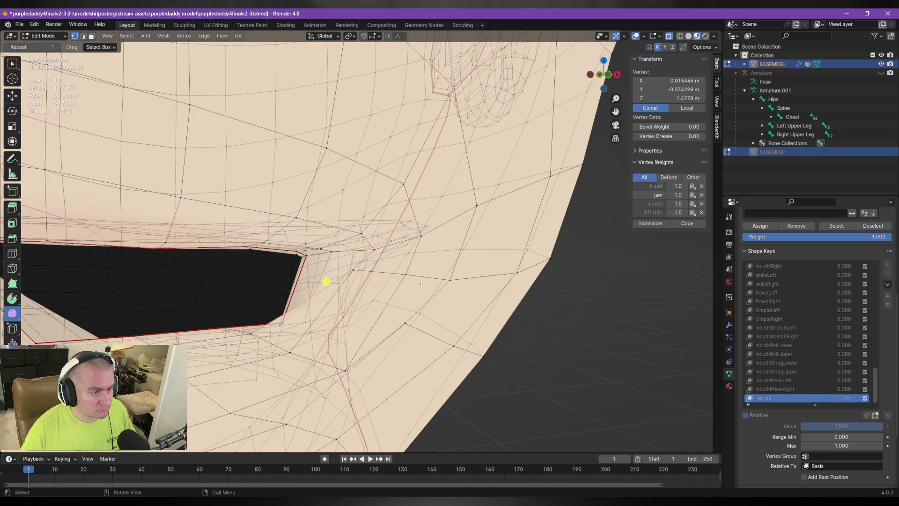
key(g)
click(478, 330)
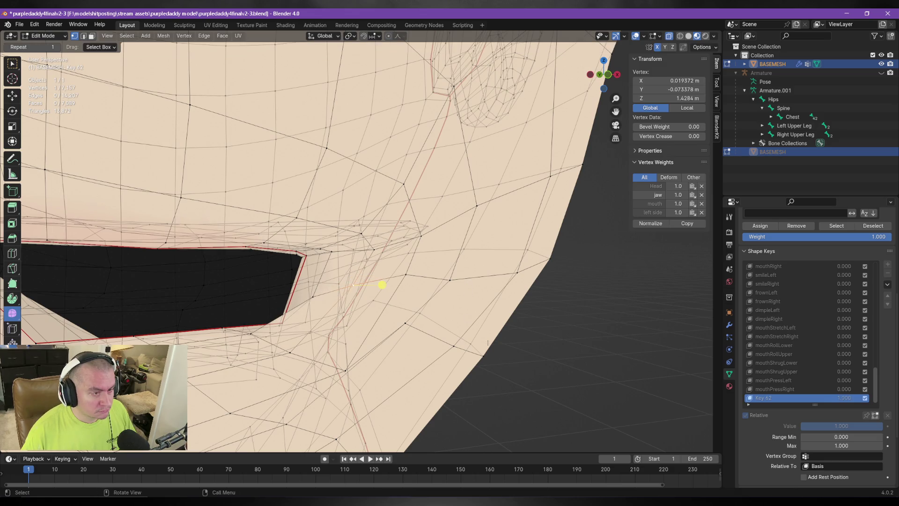
Step: Turn X-ray off and select the other mouth-corner and inner-corner vertices
click(668, 36)
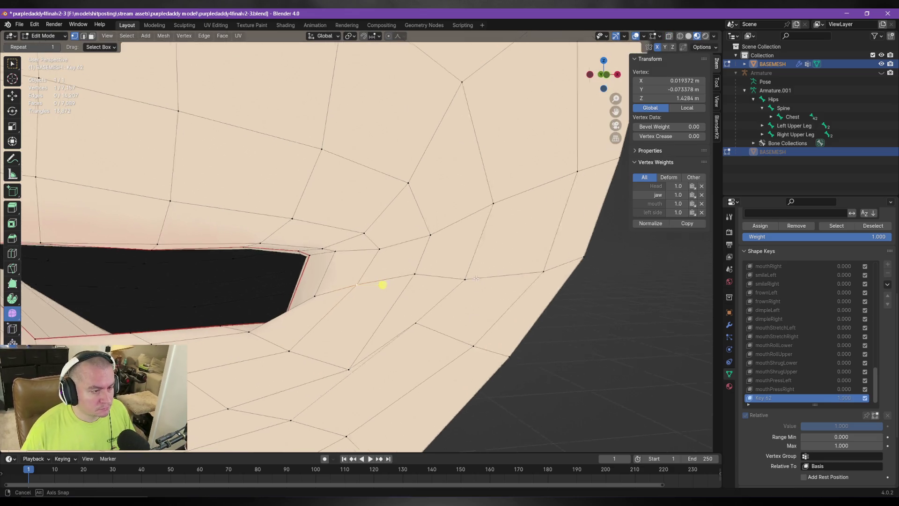
mouse_move(300, 310)
middle_down()
mouse_move(316, 314)
mouse_move(304, 319)
mouse_move(329, 289)
middle_up()
click(289, 332)
scroll(331, 295, up, 3)
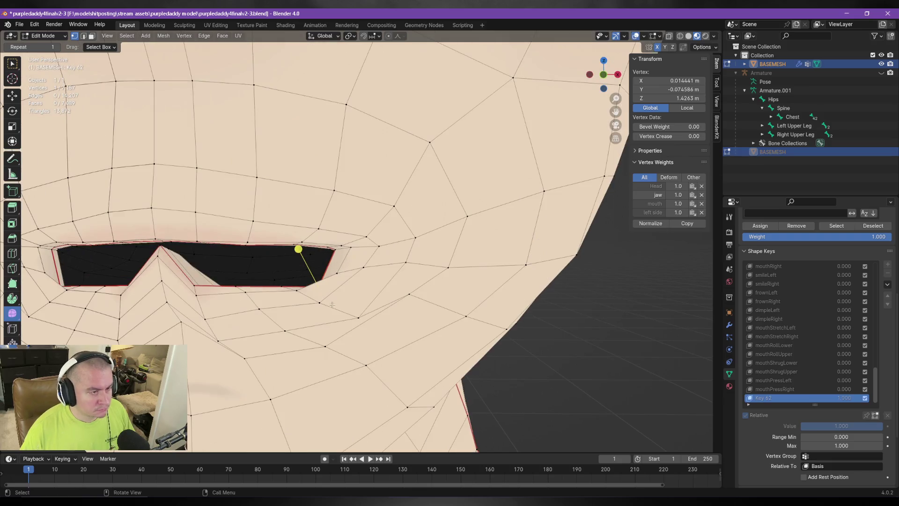
click(197, 287)
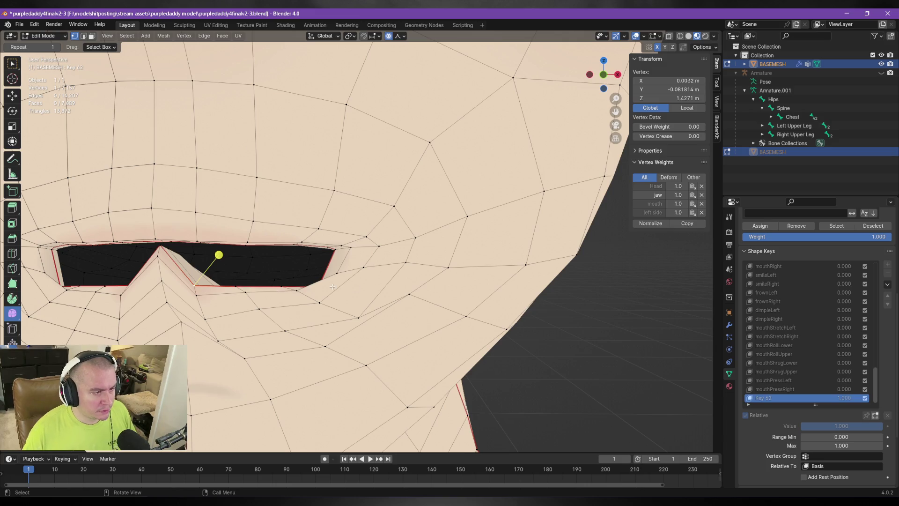
Step: Lower the vertex below the mouth corner with proportional falloff, shifting it slightly down and left
click(298, 292)
key(g)
key(z)
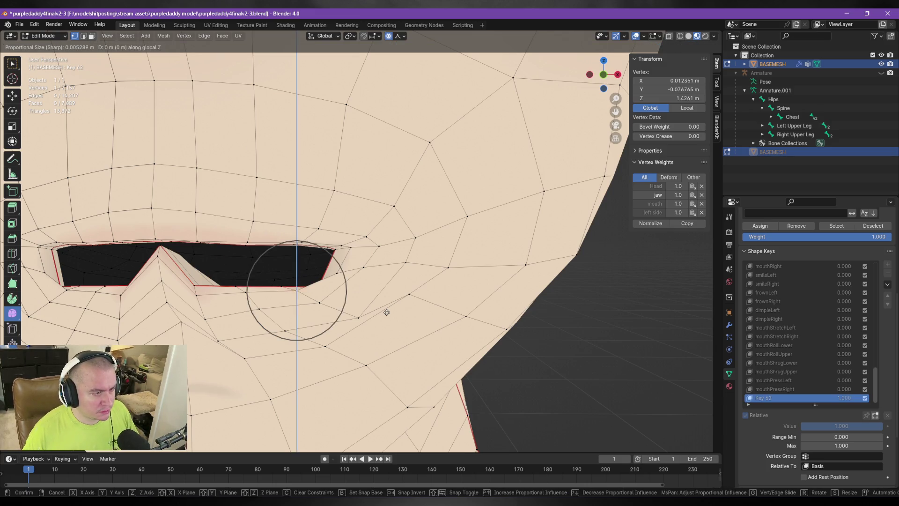
scroll(390, 322, down, 6)
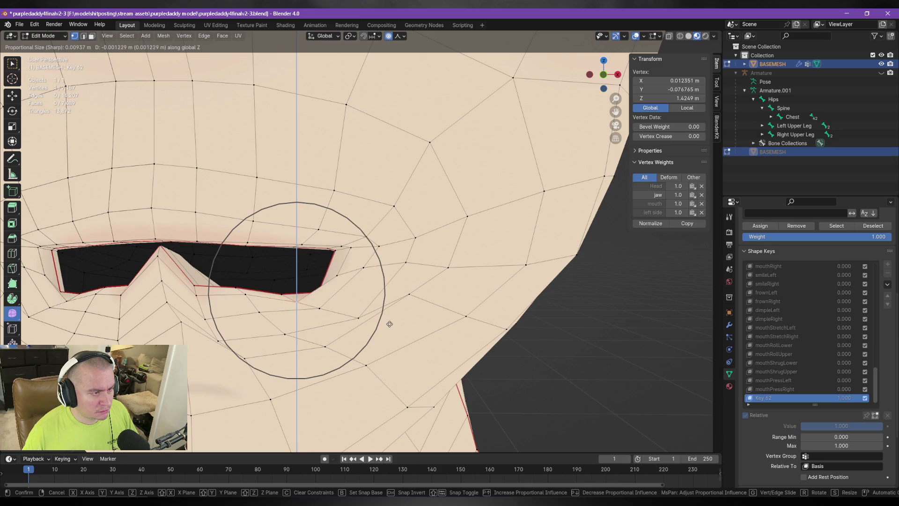
key(Escape)
key(g)
key(z)
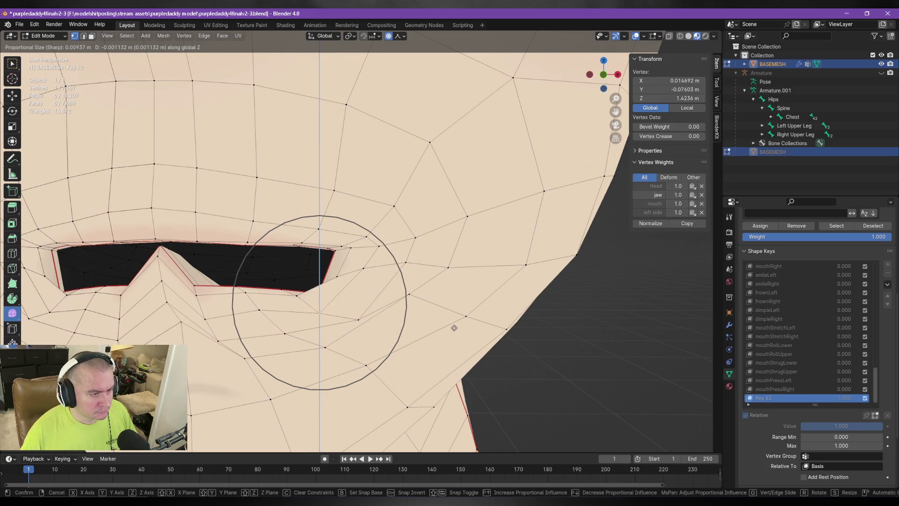
click(454, 327)
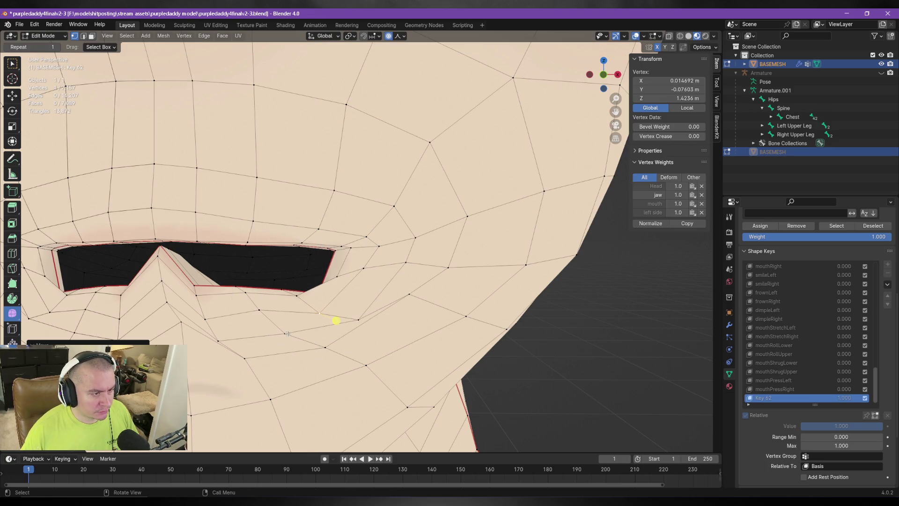
key(g)
click(377, 371)
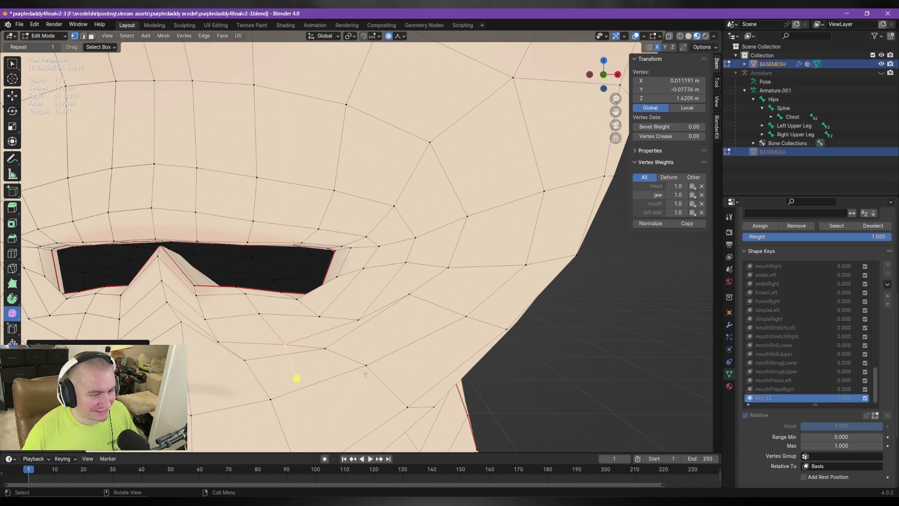
Step: Adjust a nearby vertex vertically, then nudge the upper-lip vertex and the mouth-corner vertex
click(340, 280)
mouse_move(341, 280)
middle_down()
mouse_move(432, 314)
mouse_move(412, 316)
mouse_move(413, 328)
middle_up()
key(g)
key(z)
scroll(413, 330, up, 12)
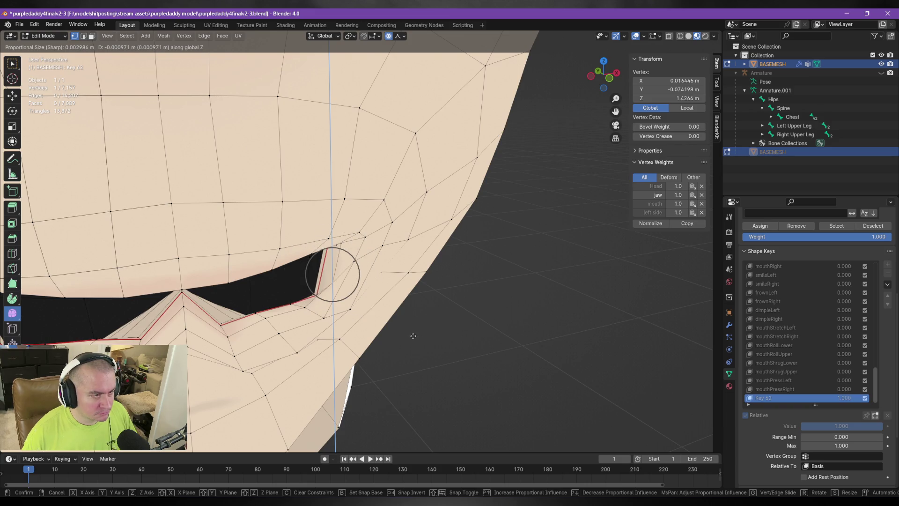
click(413, 336)
scroll(355, 281, up, 4)
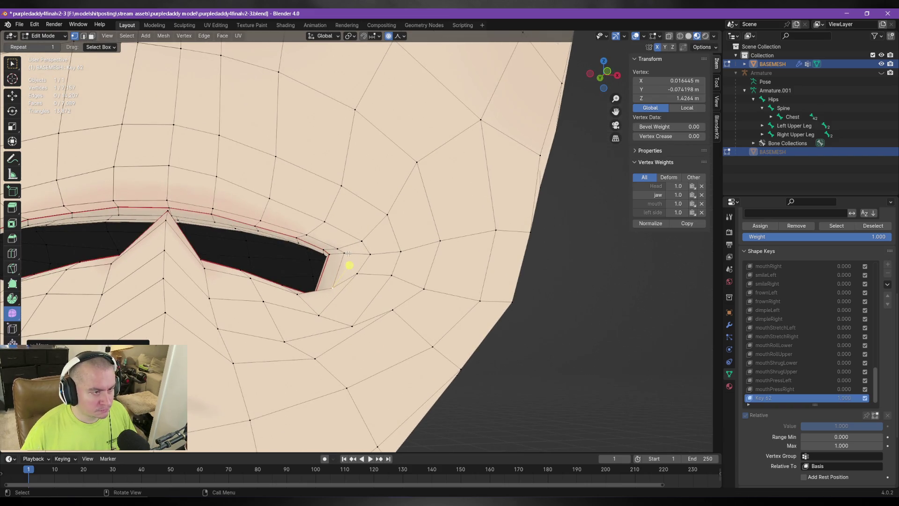
click(351, 263)
key(g)
click(343, 249)
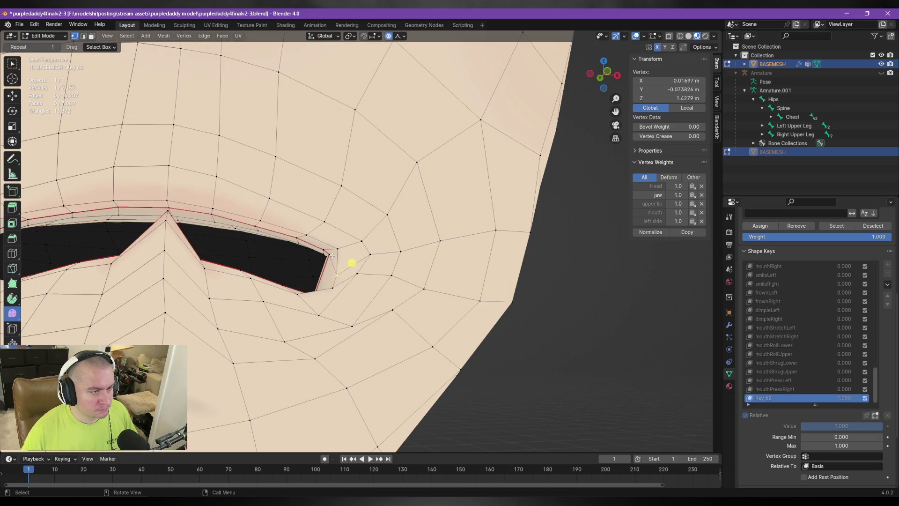
key(g)
click(336, 246)
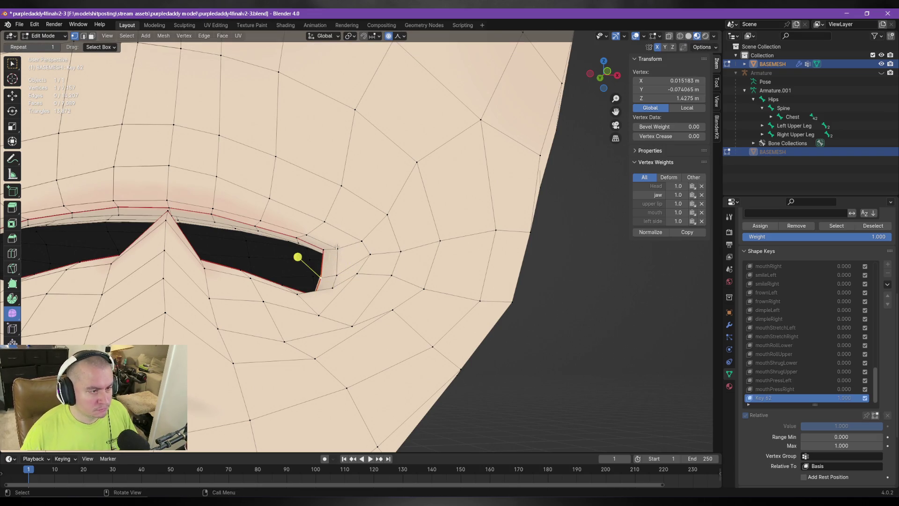
Step: Vertex-slide the corner vertices along their edges to even out spacing, undoing the last change
scroll(336, 246, down, 3)
middle_drag(336, 245, 356, 265)
scroll(370, 280, up, 2)
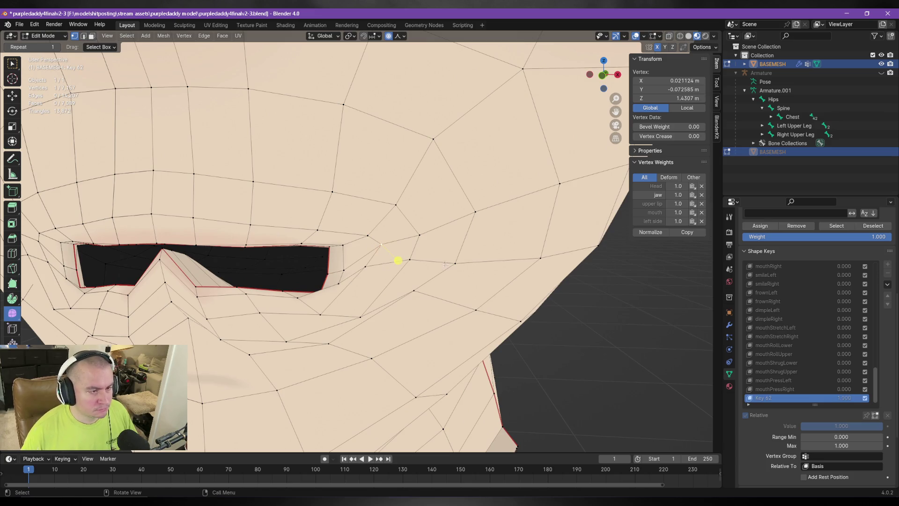
key(g)
key(g)
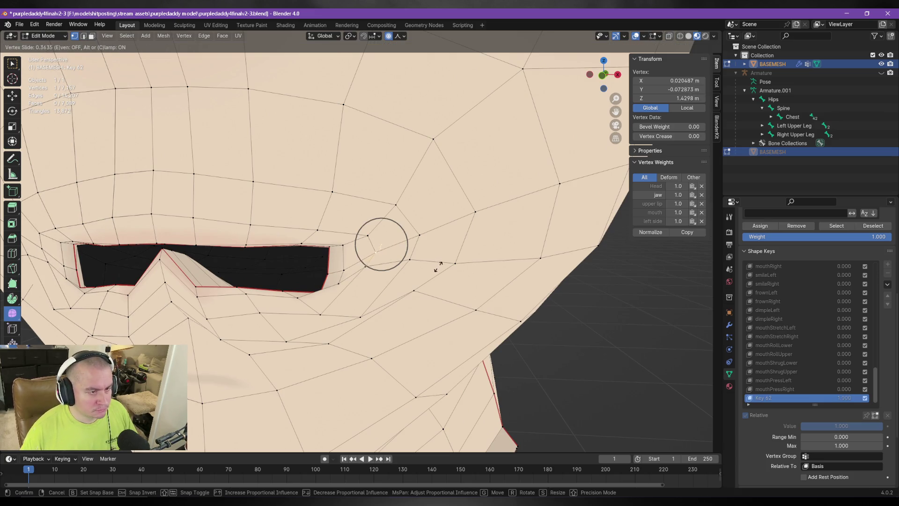
click(439, 265)
click(377, 270)
key(g)
key(g)
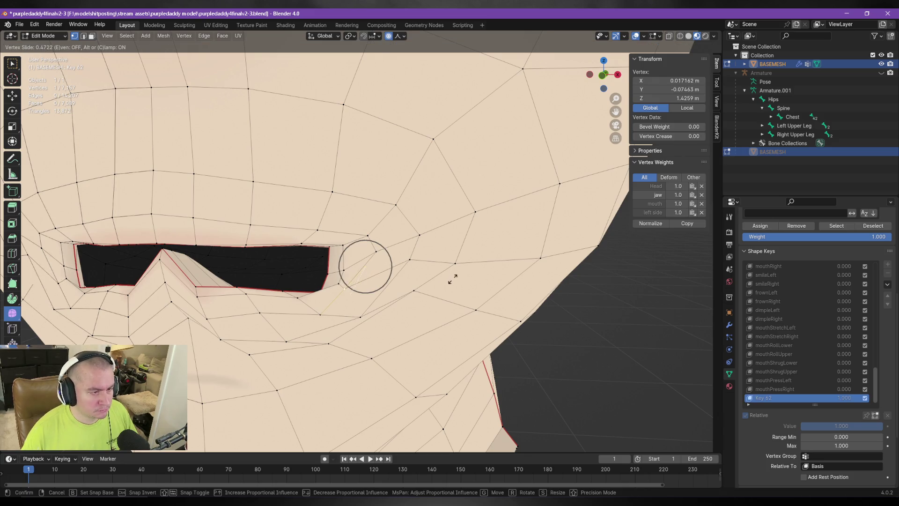
click(452, 278)
key(g)
key(g)
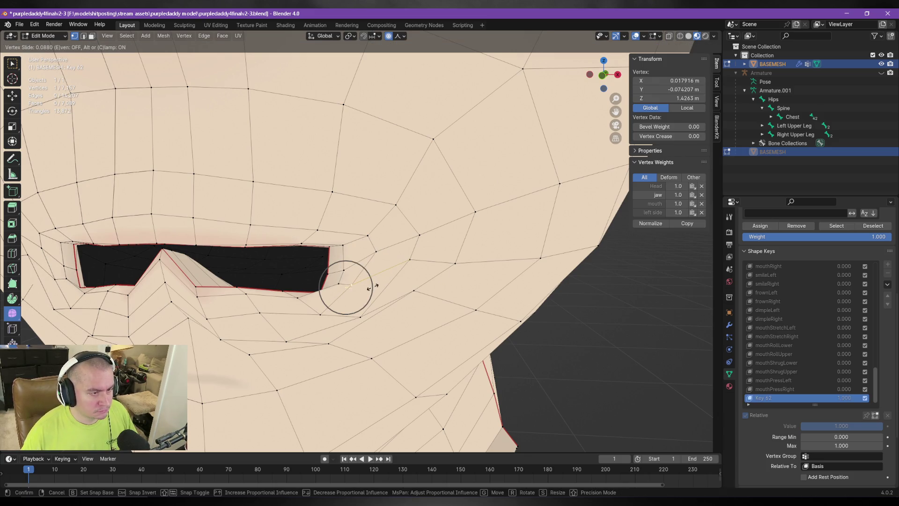
click(370, 288)
mouse_move(360, 288)
middle_down()
mouse_move(407, 291)
mouse_move(346, 315)
mouse_move(311, 312)
mouse_move(309, 330)
middle_up()
key(ctrl+z)
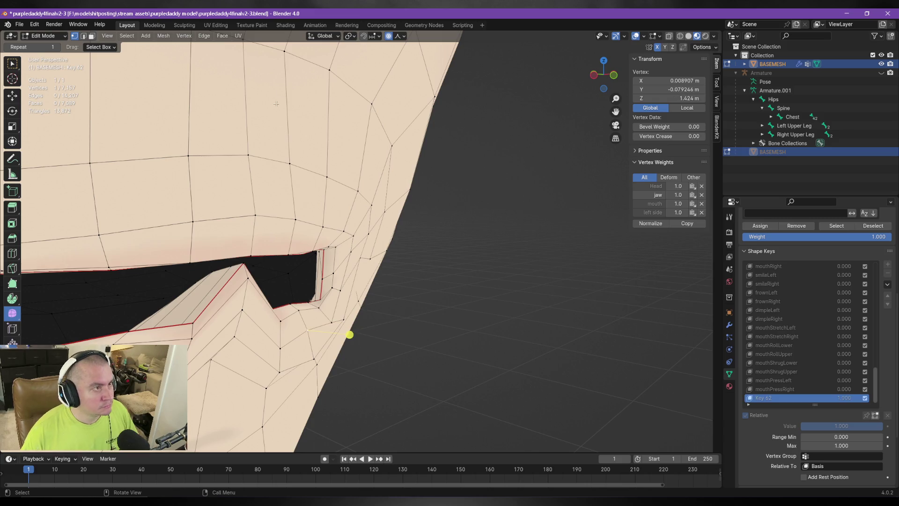
Step: Switch transform orientation to Normal and push the vertex along its normal several times
click(325, 36)
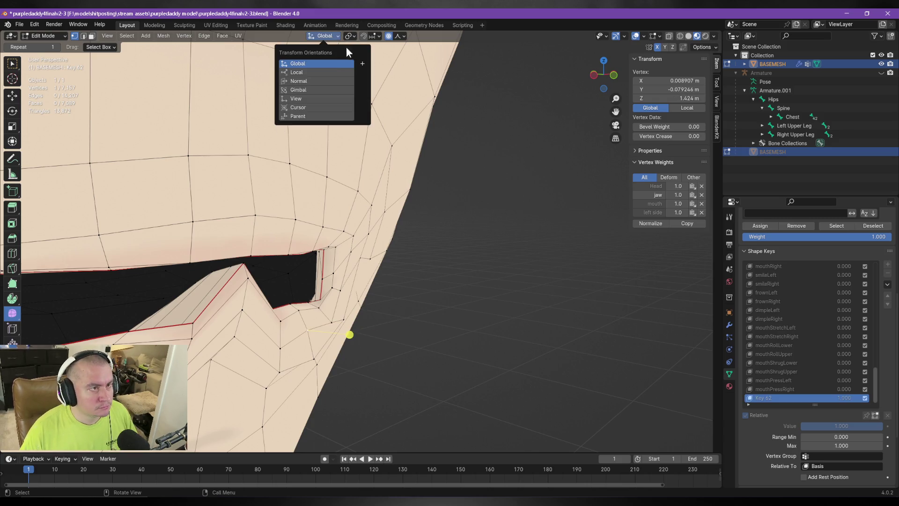
click(321, 94)
key(g)
key(z)
click(443, 241)
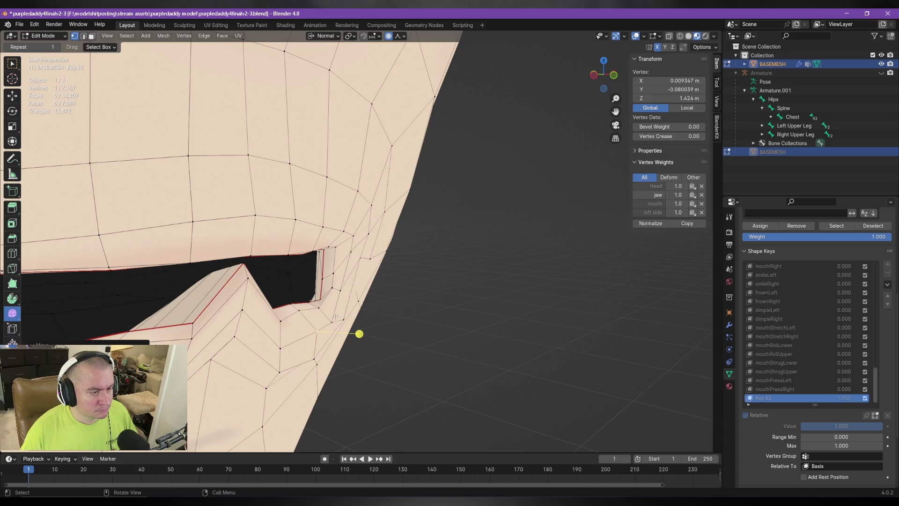
key(g)
key(z)
click(440, 303)
key(g)
key(z)
click(428, 282)
Step: Fine-tune the vertex along its normal, add two more vertices, and edge-slide them
mouse_move(428, 283)
middle_down()
mouse_move(373, 229)
mouse_move(370, 207)
mouse_move(352, 237)
mouse_move(360, 286)
middle_up()
key(g)
key(z)
click(371, 208)
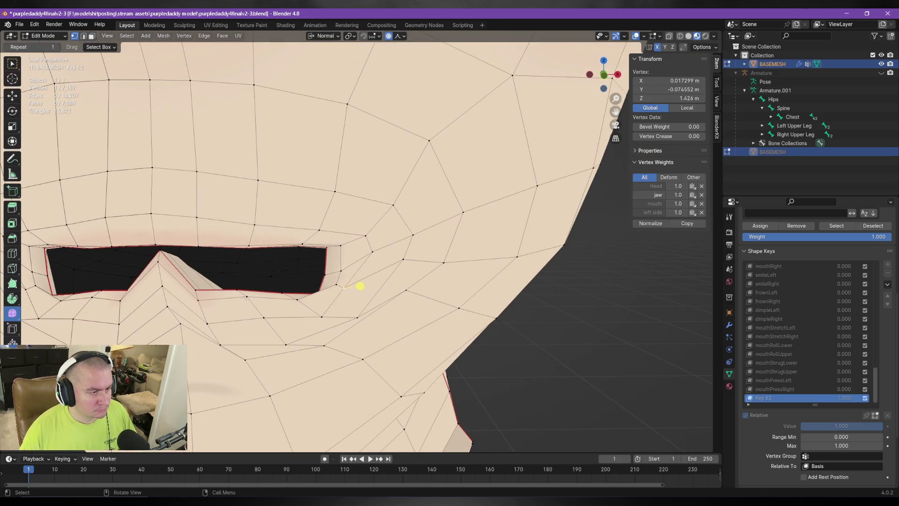
ctrl+click(255, 288)
mouse_move(258, 289)
middle_down()
mouse_move(298, 329)
mouse_move(257, 340)
middle_up()
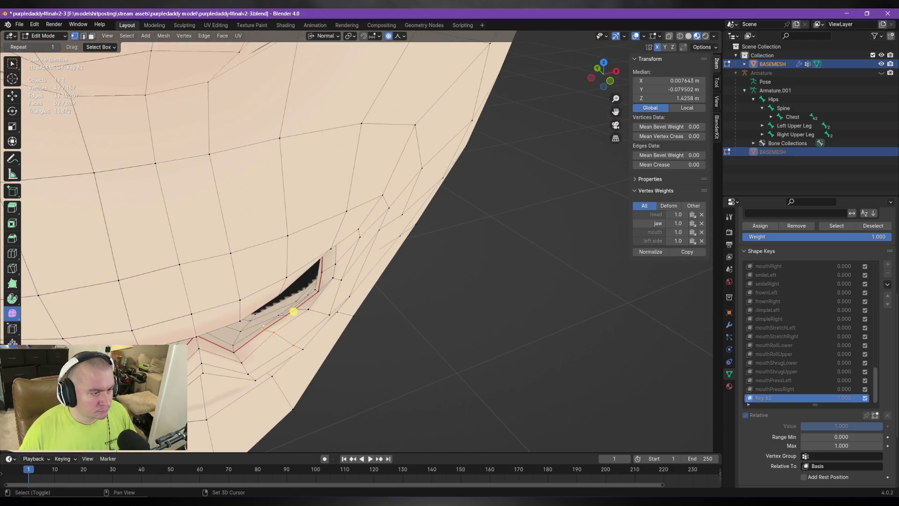
middle_drag(297, 304, 261, 251)
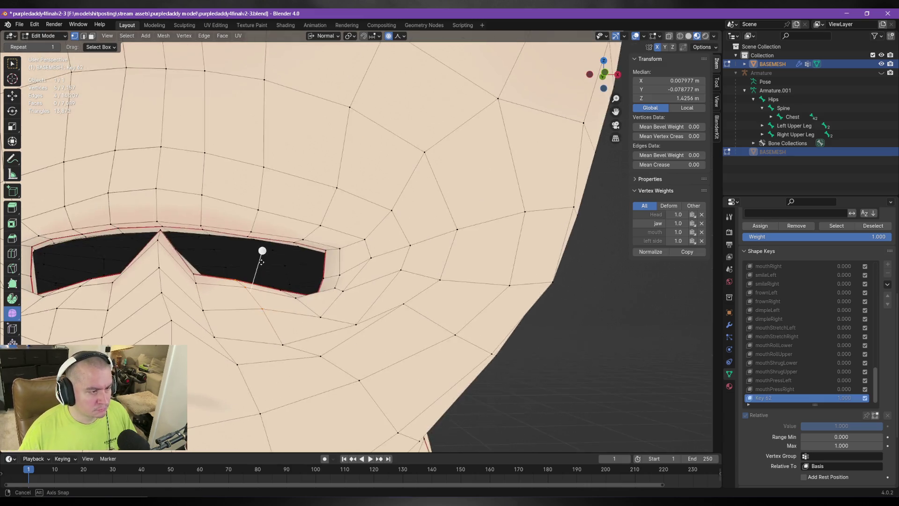
key(g)
key(z)
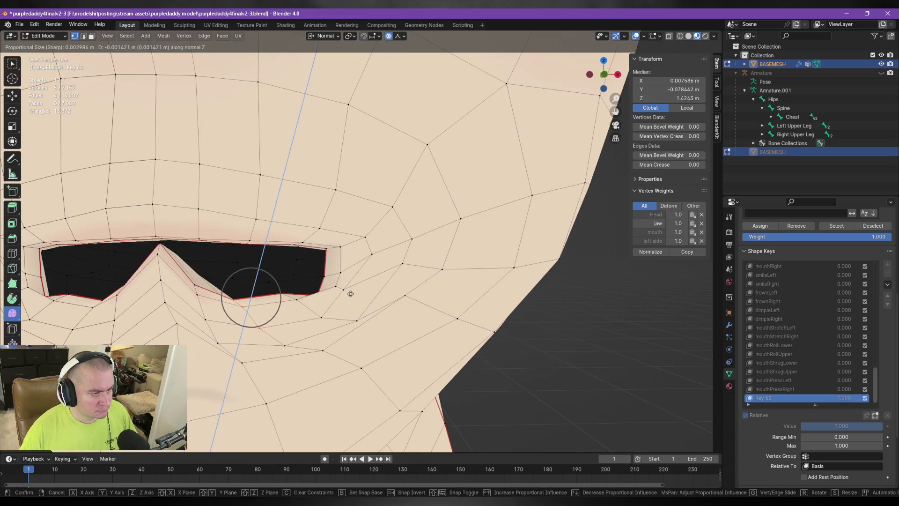
key(Escape)
key(g)
key(g)
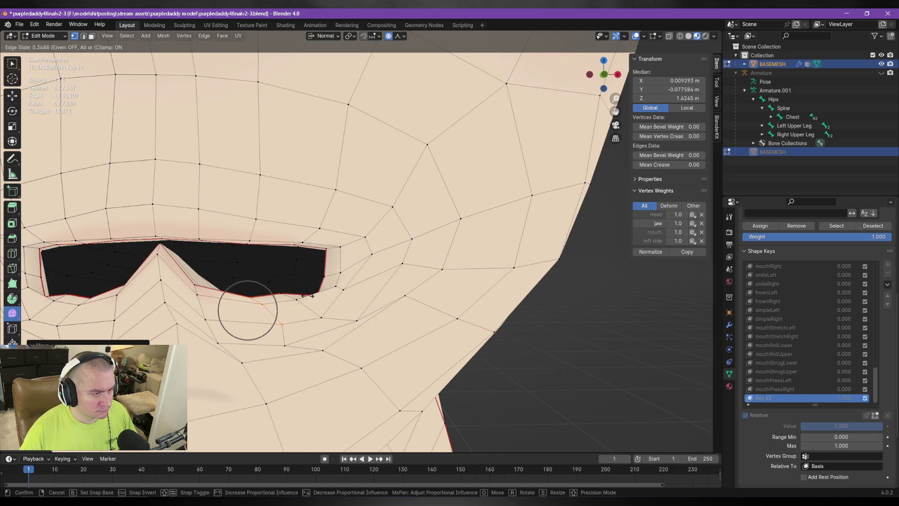
click(308, 295)
mouse_move(277, 267)
middle_down()
mouse_move(288, 291)
mouse_move(314, 300)
mouse_move(277, 270)
middle_up()
middle_drag(313, 300, 308, 296)
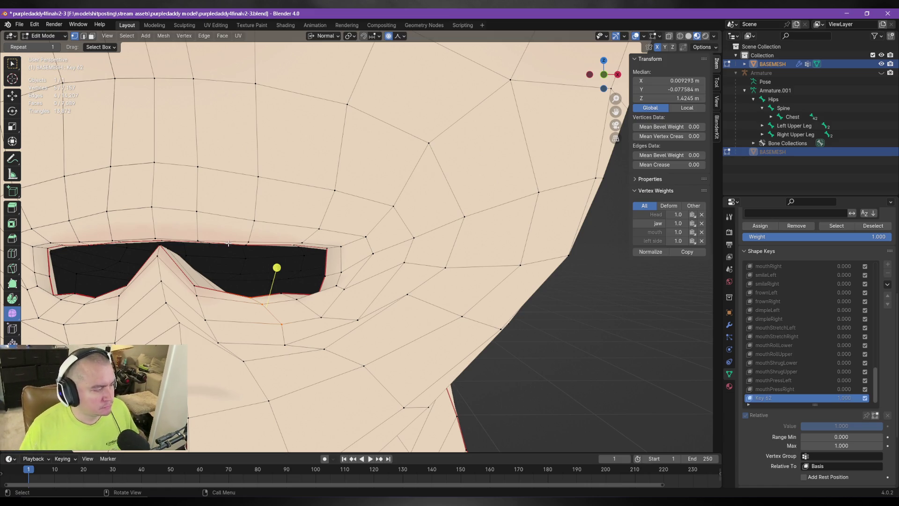
mouse_move(227, 249)
middle_down()
mouse_move(327, 255)
mouse_move(316, 308)
mouse_move(404, 304)
mouse_move(362, 298)
middle_up()
Step: Select a vertex path along the lower lip starting from the mouth corner
click(308, 299)
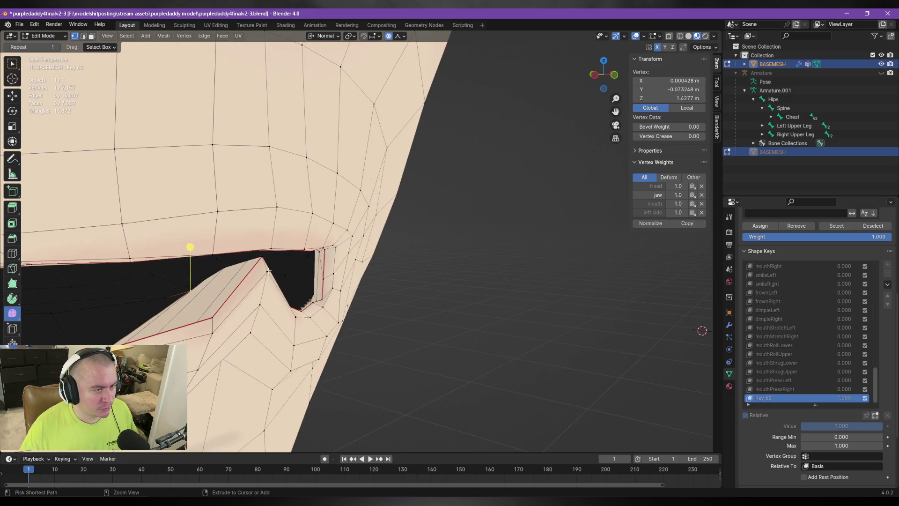
ctrl+click(257, 303)
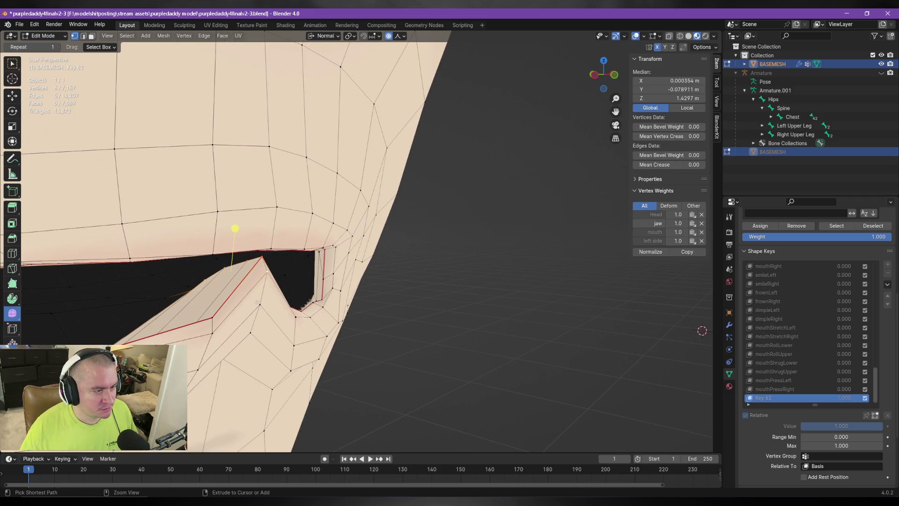
ctrl+click(254, 332)
middle_drag(254, 333, 215, 323)
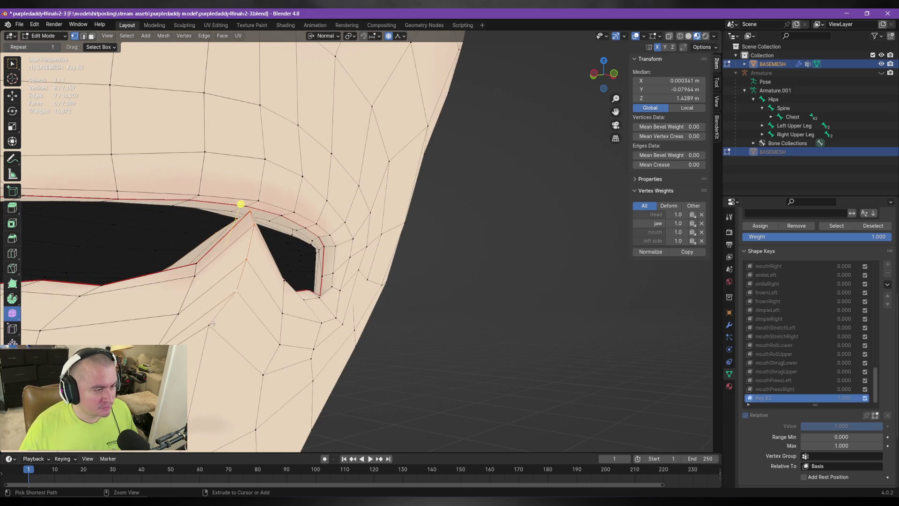
ctrl+click(210, 326)
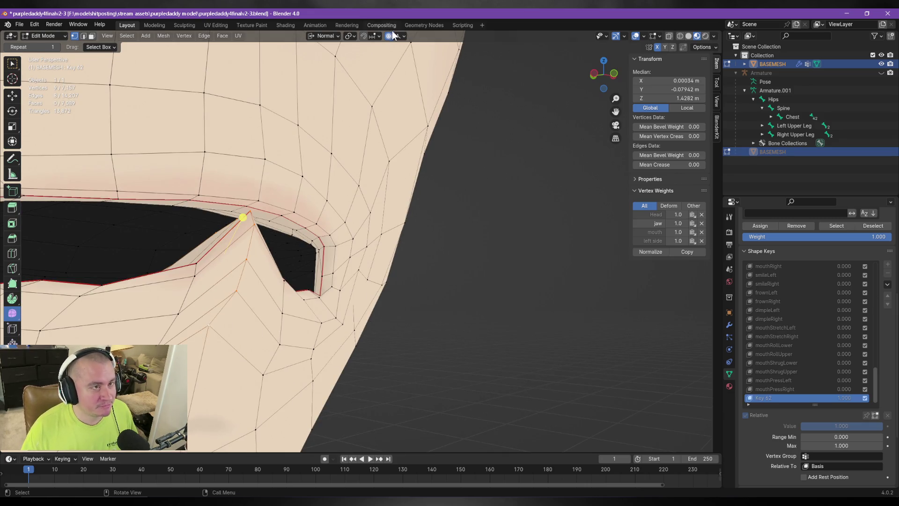
key(g)
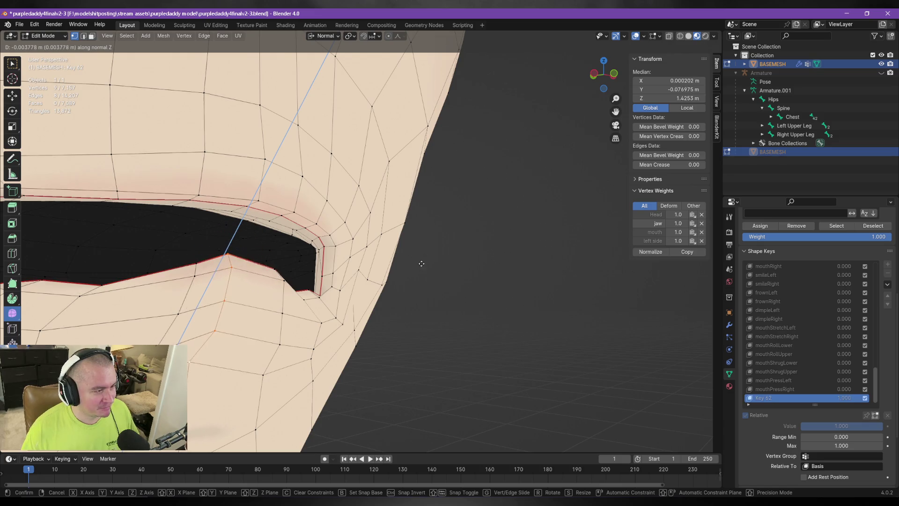
key(Escape)
Step: Switch to Global orientation, lower the lip vertices along Z to flatten the peak, then enter Object Mode
click(337, 36)
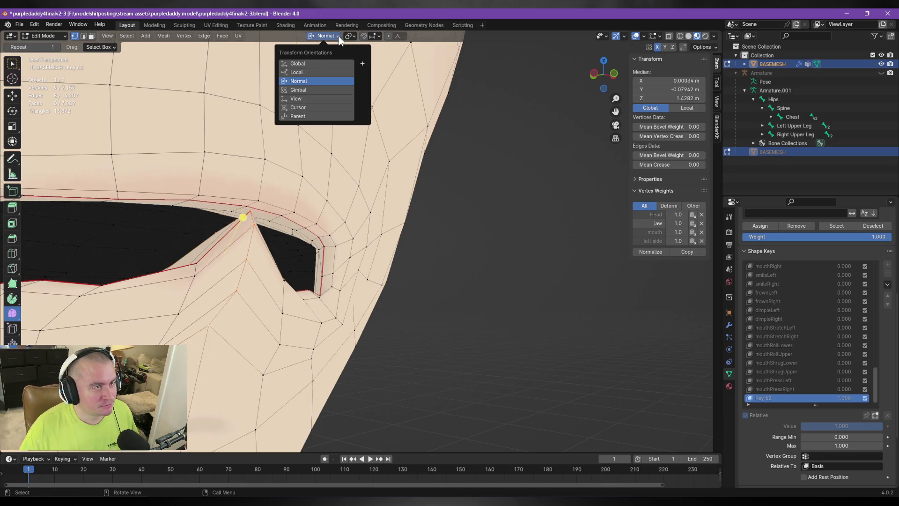
click(312, 64)
key(g)
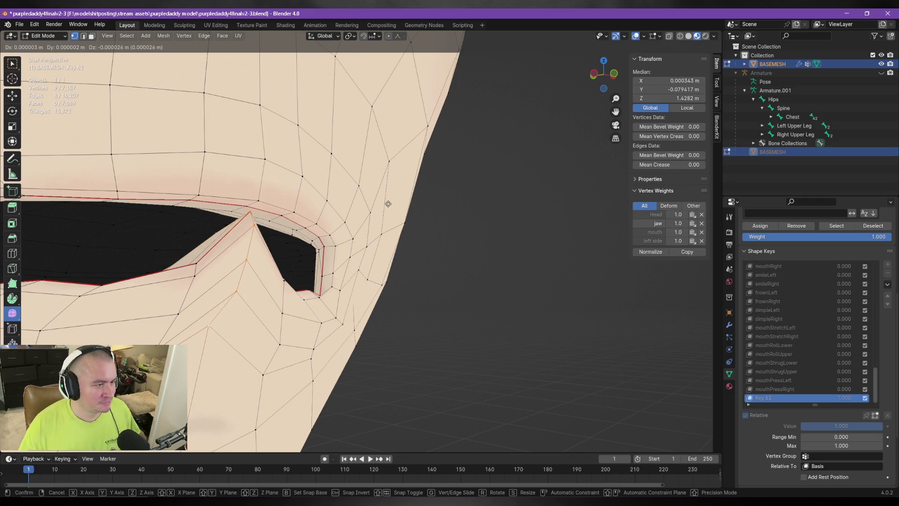
key(z)
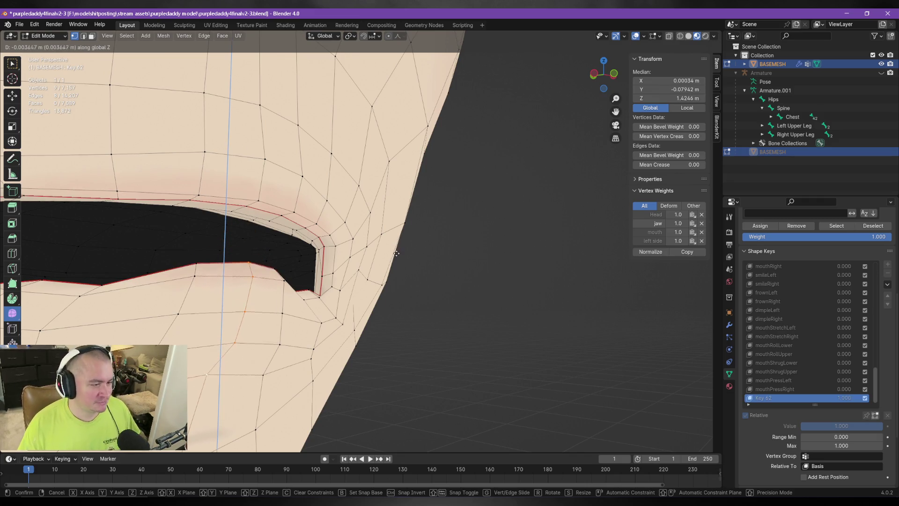
click(401, 255)
mouse_move(401, 255)
middle_down()
mouse_move(348, 246)
mouse_move(562, 270)
middle_up()
key(Tab)
mouse_move(841, 404)
mouse_down()
mouse_move(805, 403)
mouse_move(842, 404)
mouse_up()
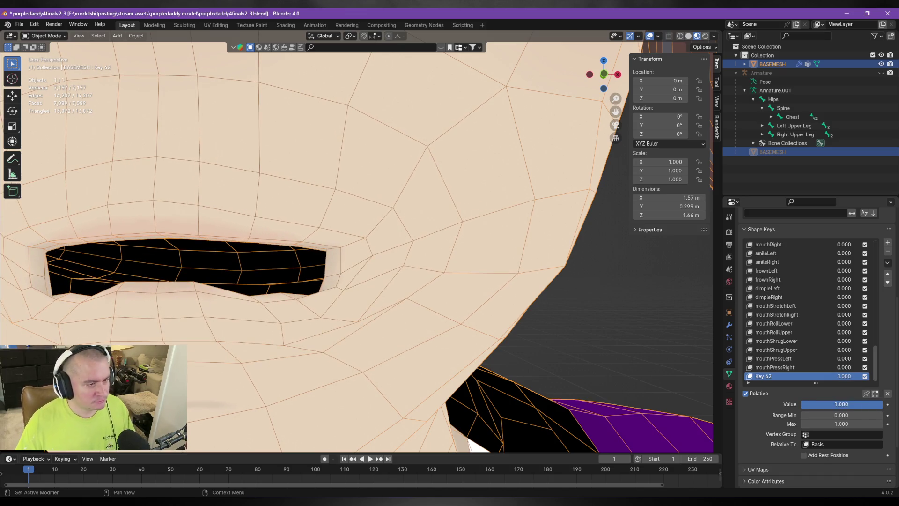
Step: Back in Edit Mode, slide the mouth-corner vertex inward along its edge
key(Tab)
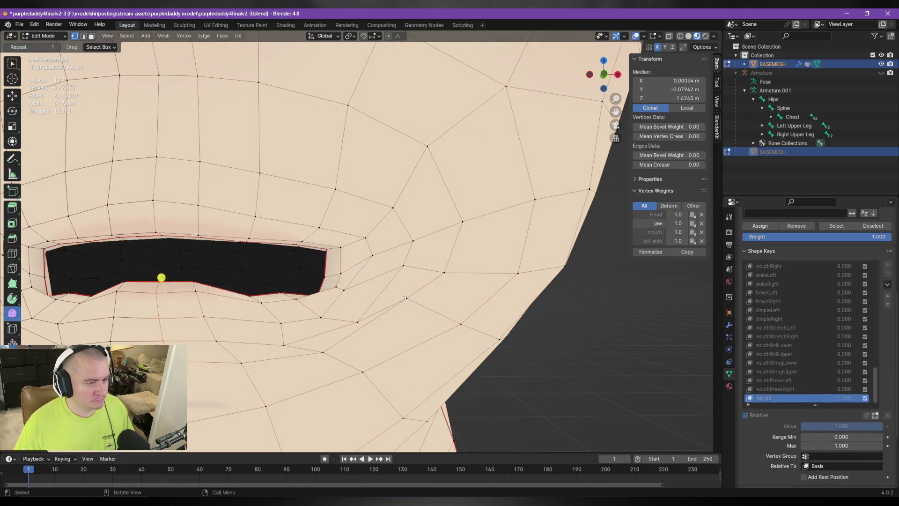
scroll(307, 295, up, 3)
click(307, 295)
mouse_move(307, 295)
middle_down()
mouse_move(419, 298)
mouse_move(279, 287)
middle_up()
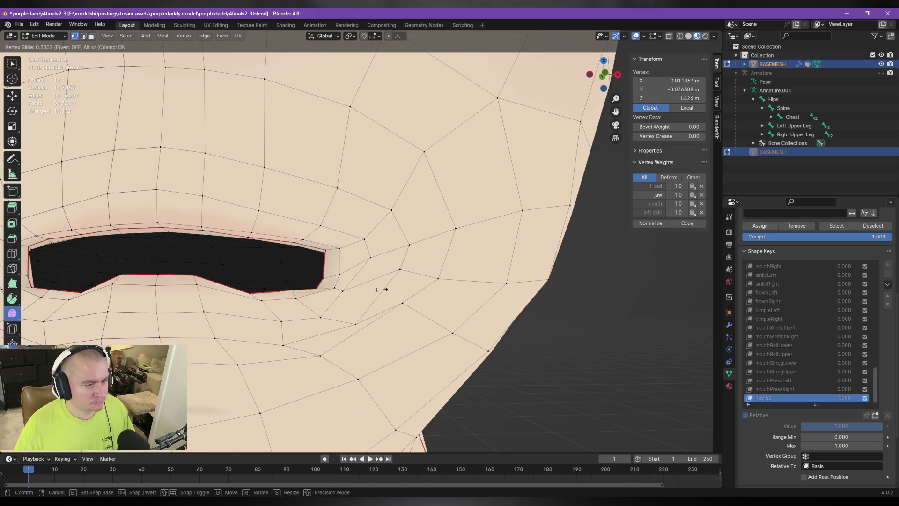
click(310, 295)
key(g)
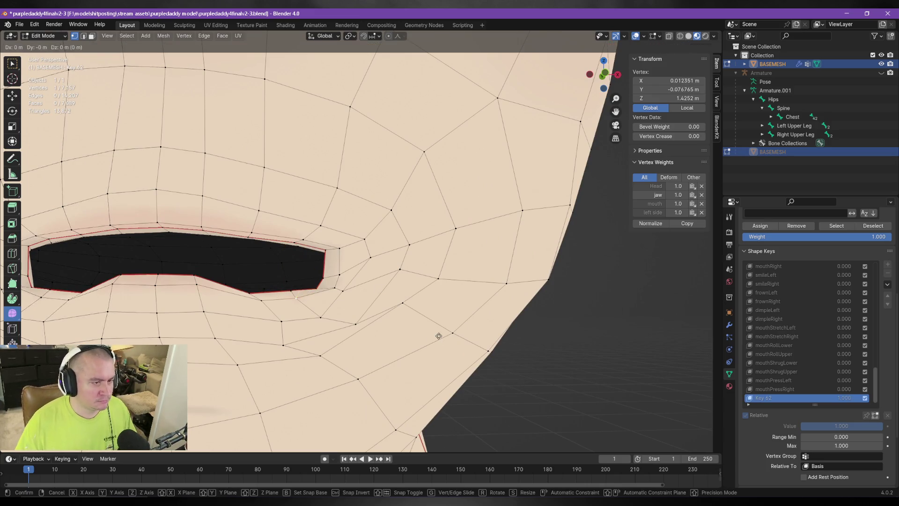
click(443, 336)
key(g)
click(446, 337)
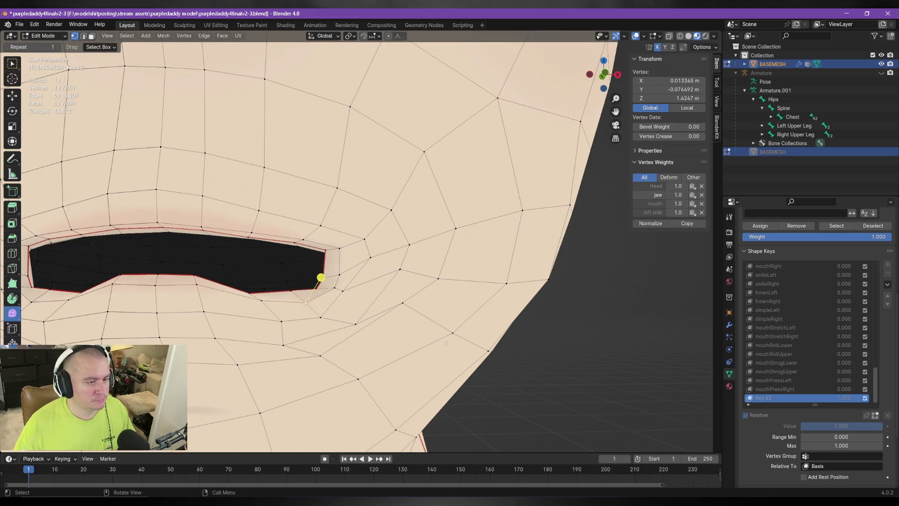
Step: Set orientation to Normal and push the corner vertex along its surface normal
click(330, 38)
click(327, 81)
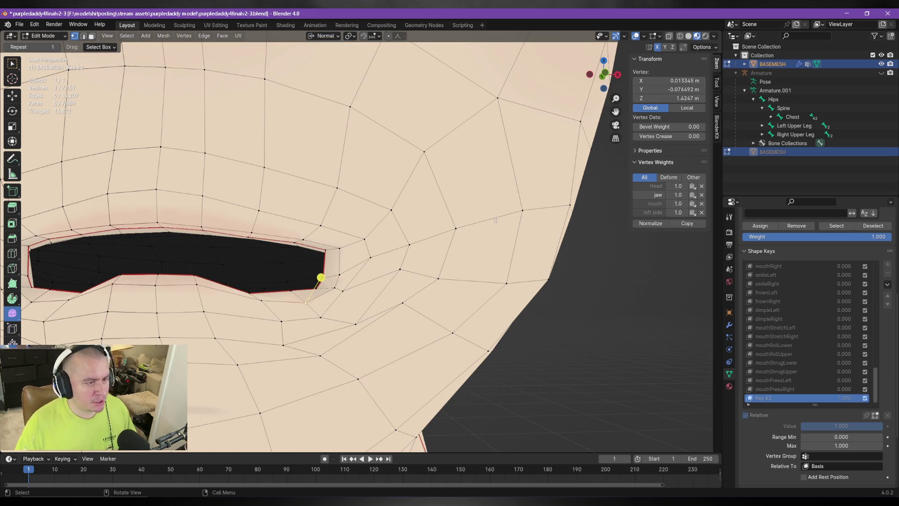
key(g)
click(495, 218)
mouse_move(495, 218)
middle_down()
mouse_move(518, 252)
mouse_move(508, 259)
mouse_move(535, 256)
mouse_move(479, 269)
middle_up()
key(g)
key(z)
click(534, 255)
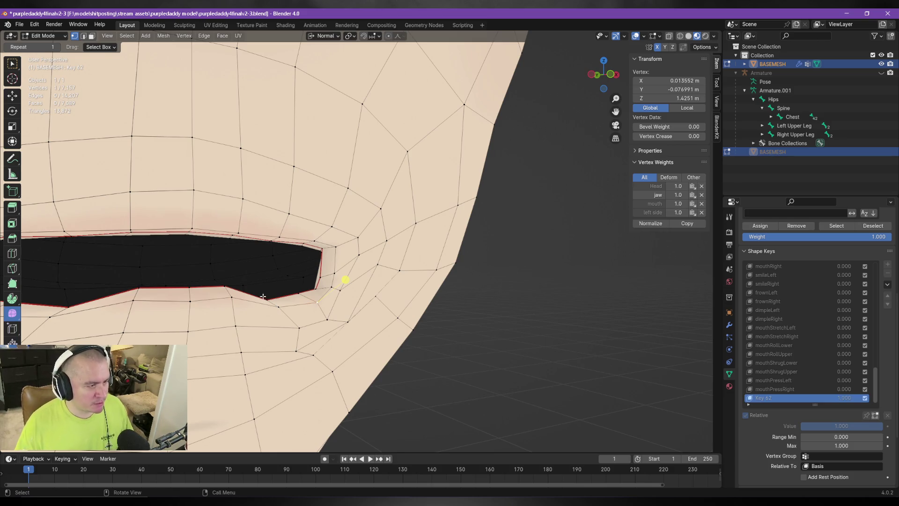
Step: Select the middle lower-lip vertices, switch to Global, and lower them along Z to 1.4233 m
shift+click(224, 287)
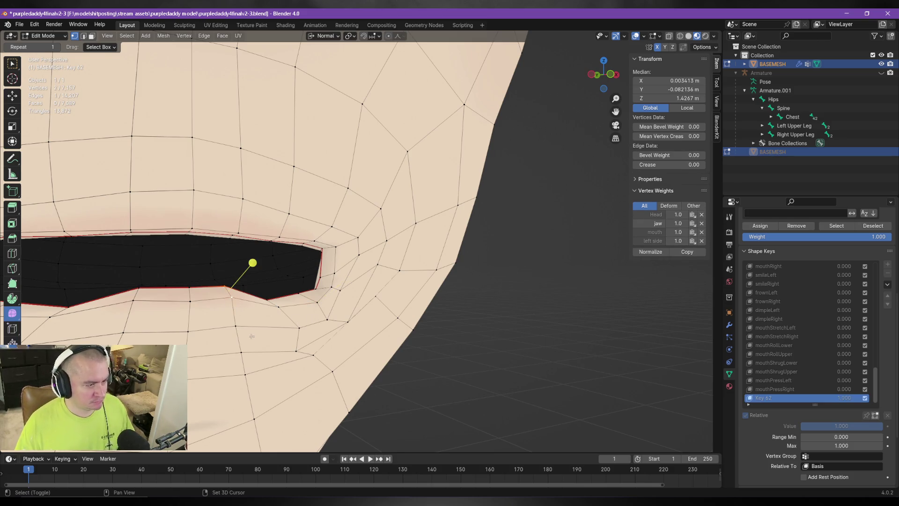
shift+click(236, 328)
middle_drag(204, 259, 308, 357)
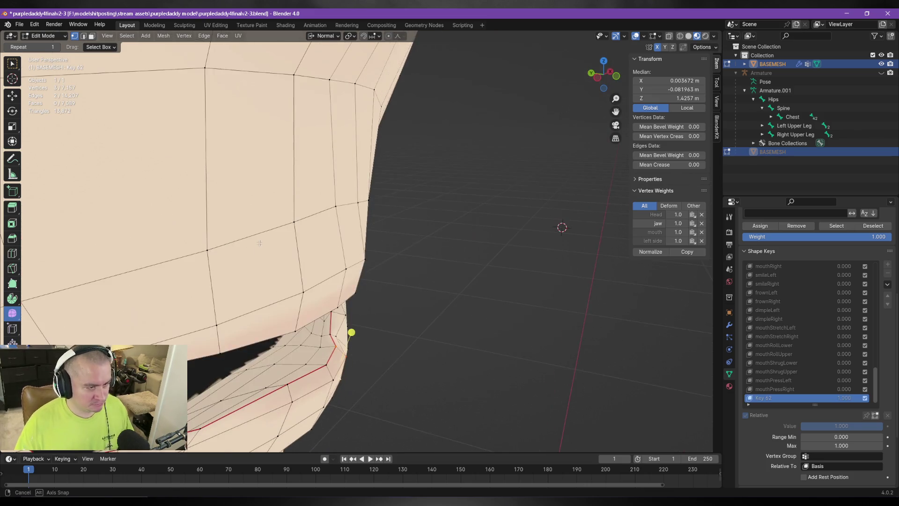
shift+click(301, 345)
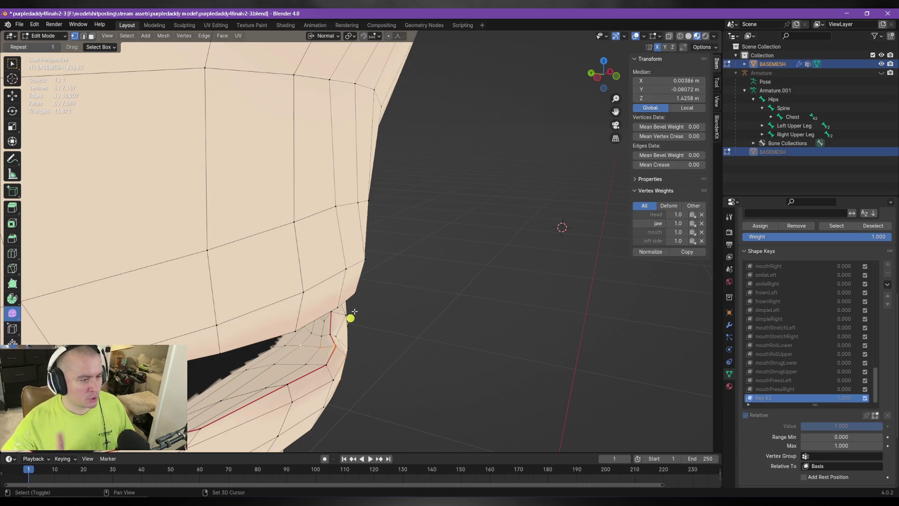
middle_drag(374, 326, 304, 321)
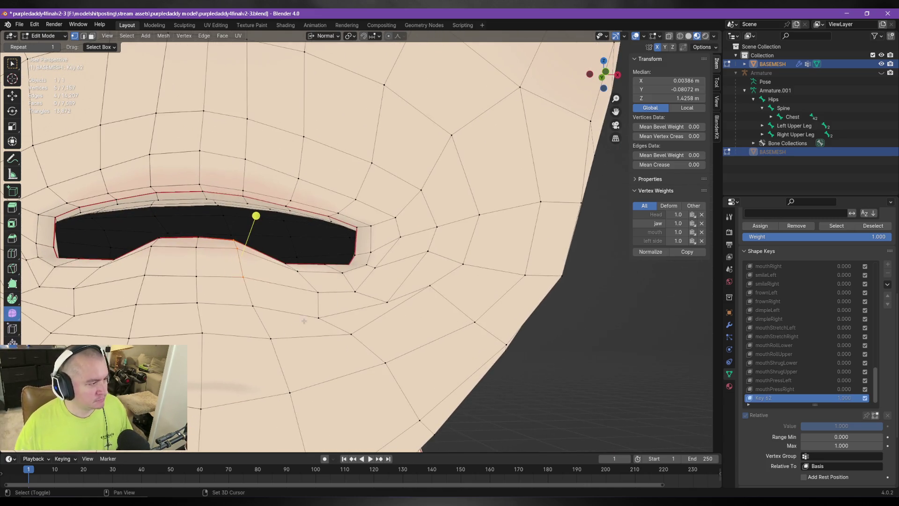
shift+click(252, 307)
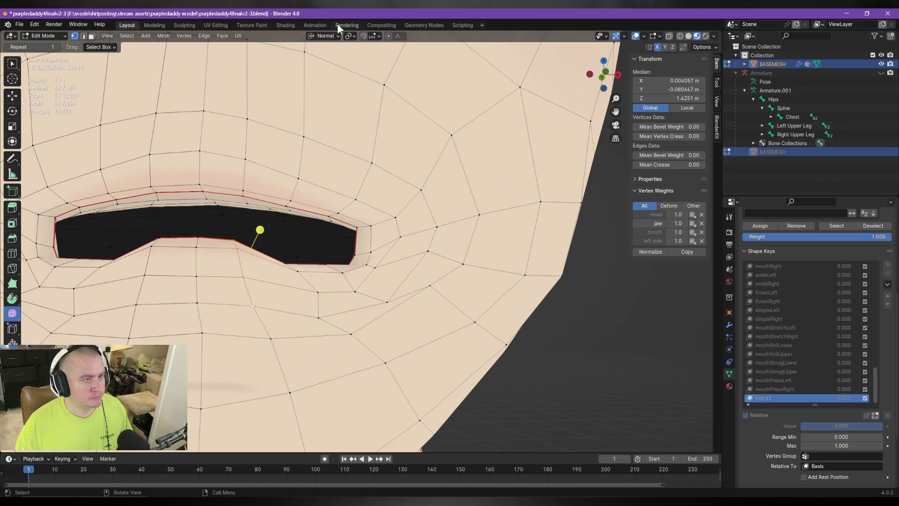
click(324, 36)
click(318, 64)
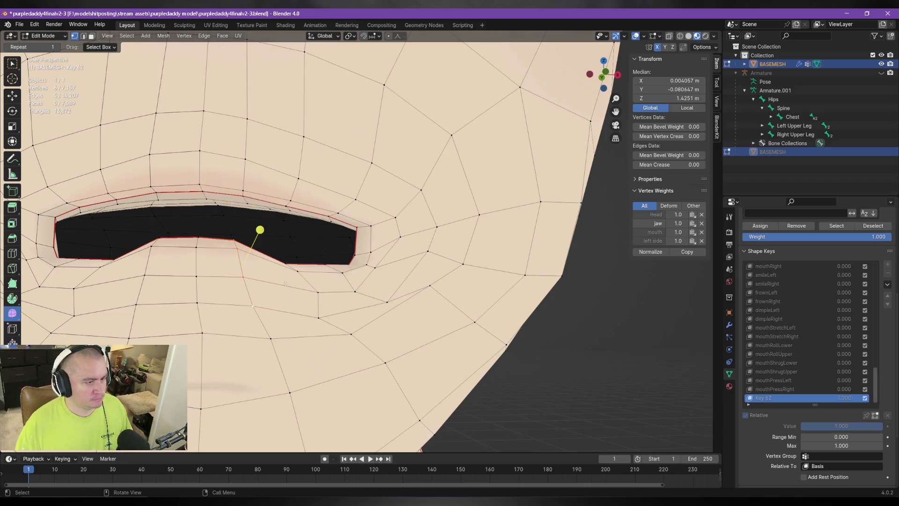
shift+click(271, 338)
key(g)
key(z)
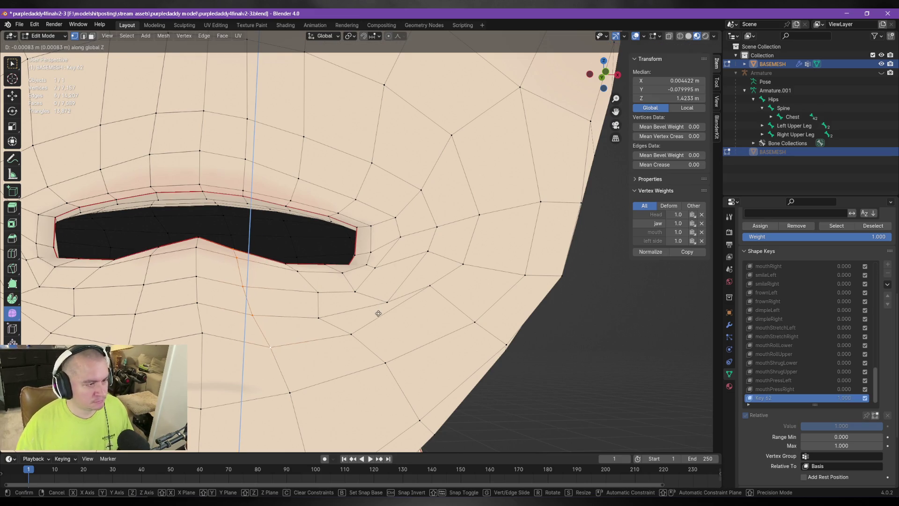
click(305, 294)
mouse_move(305, 293)
middle_down()
mouse_move(251, 309)
mouse_move(287, 283)
middle_up()
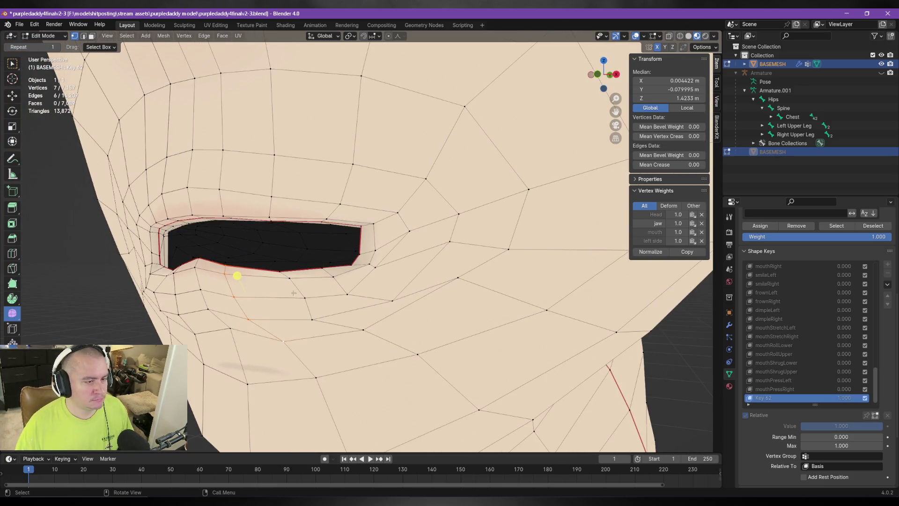
Step: Slide a single lip-edge vertex twice along the lip edge in Key 62
click(290, 278)
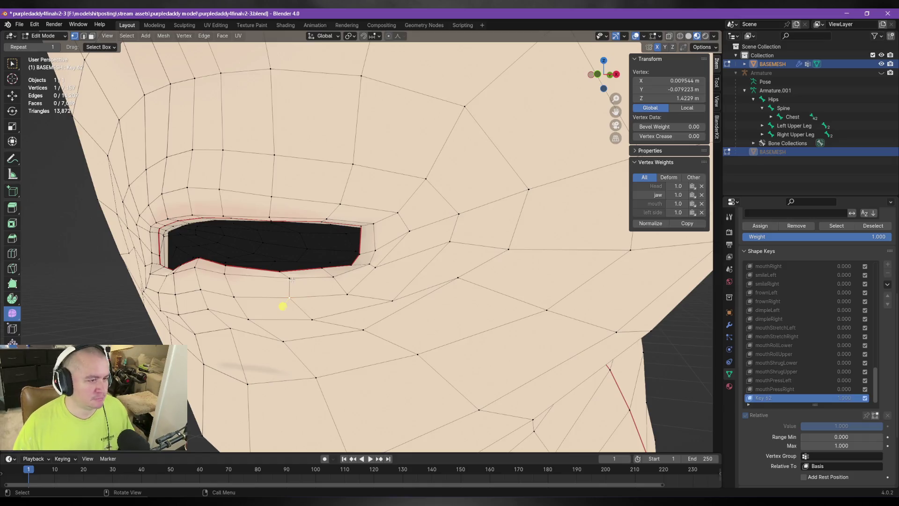
key(g)
key(g)
click(334, 309)
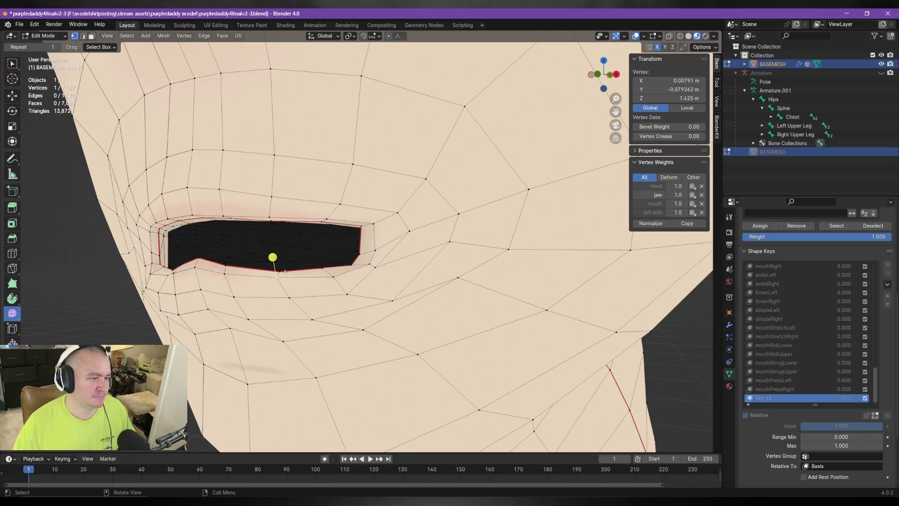
key(g)
key(g)
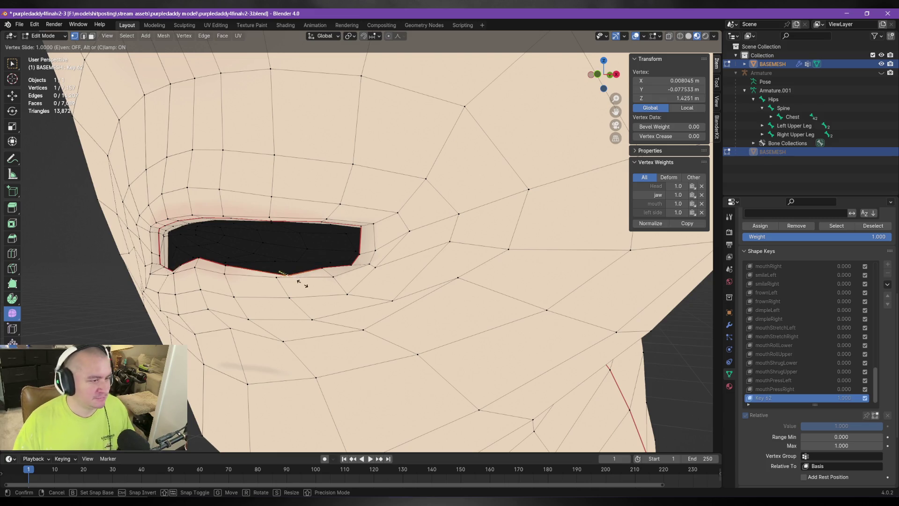
click(278, 269)
mouse_move(278, 270)
middle_down()
mouse_move(286, 296)
mouse_move(324, 333)
mouse_move(360, 312)
middle_up()
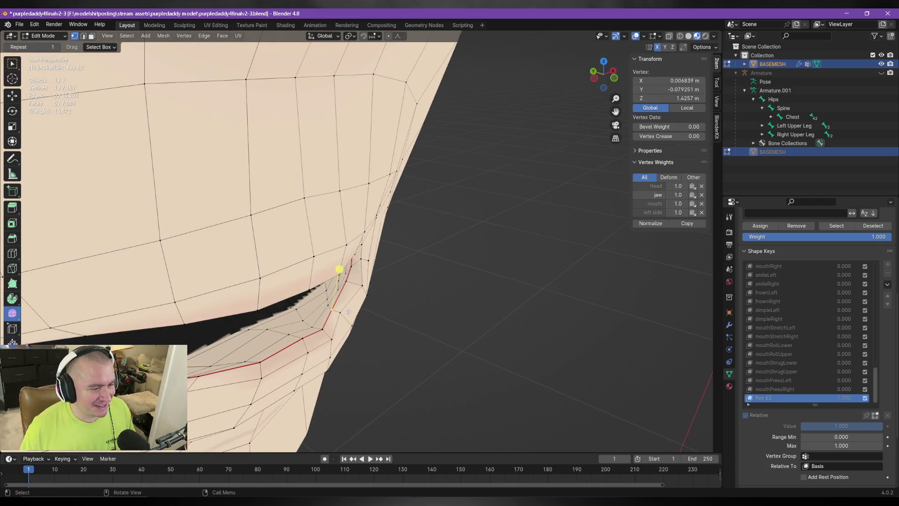
Step: Set the transform orientation to Normal after reviewing the orientation options
click(320, 35)
click(318, 38)
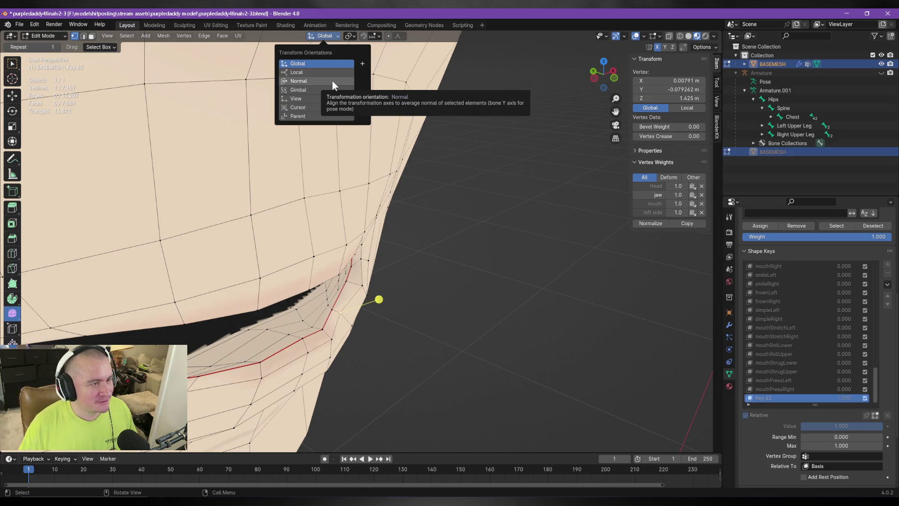
mouse_move(399, 245)
middle_down()
mouse_move(411, 239)
mouse_move(405, 225)
mouse_move(388, 221)
middle_up()
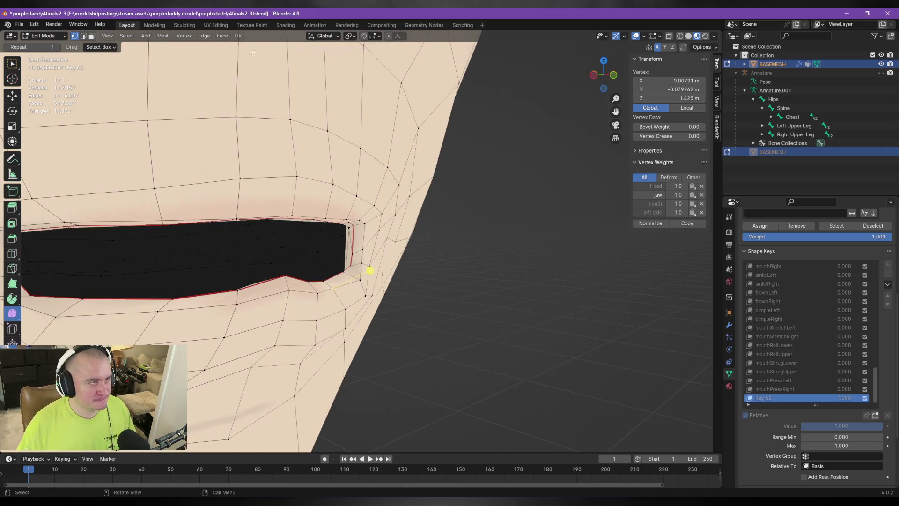
click(317, 37)
click(311, 68)
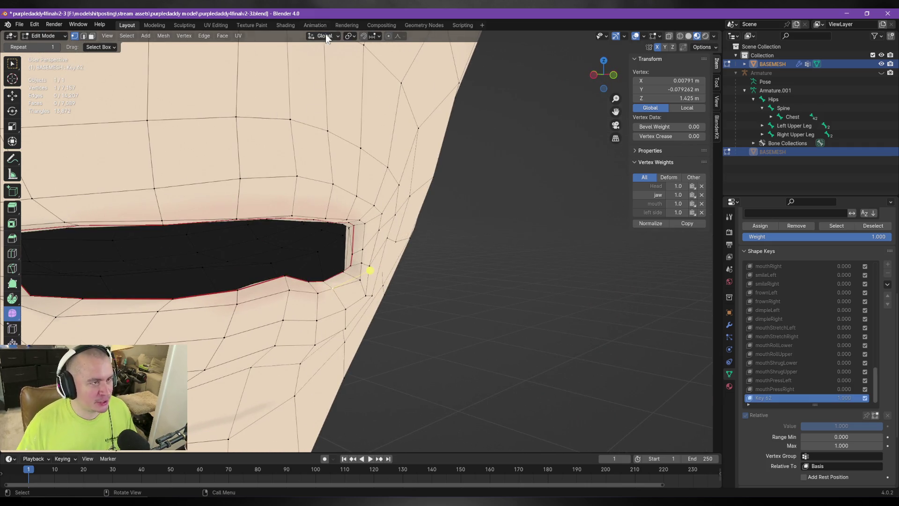
click(326, 38)
click(328, 78)
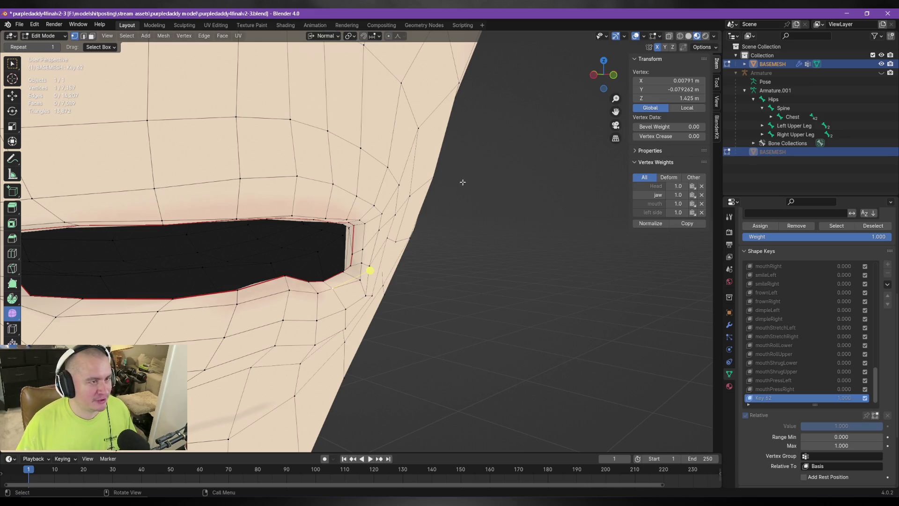
Step: Reposition the selected lip vertex with a move and an edge slide
key(g)
click(478, 241)
mouse_move(477, 241)
middle_down()
mouse_move(407, 243)
mouse_move(433, 246)
mouse_move(428, 265)
middle_up()
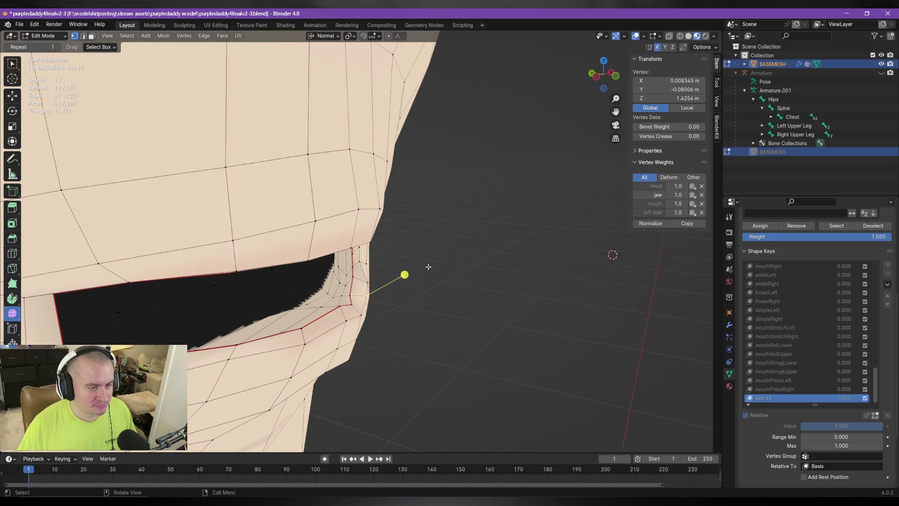
key(g)
key(g)
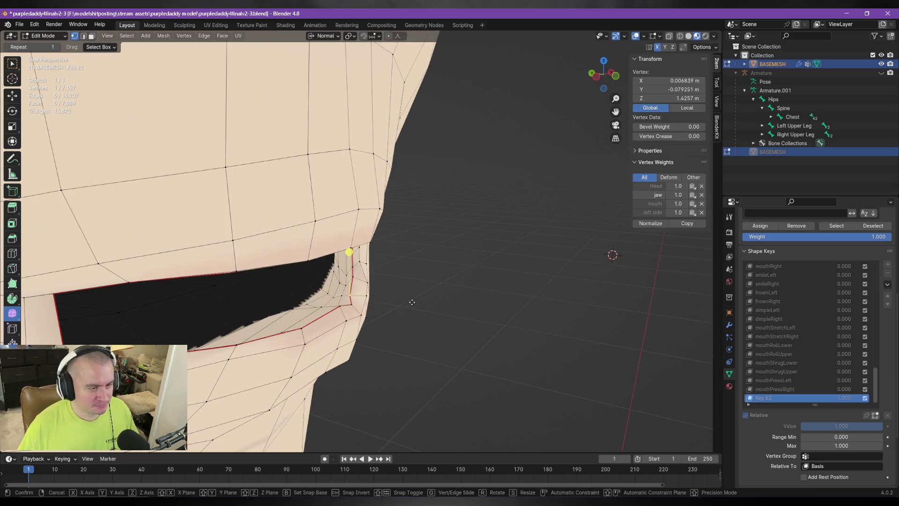
click(418, 304)
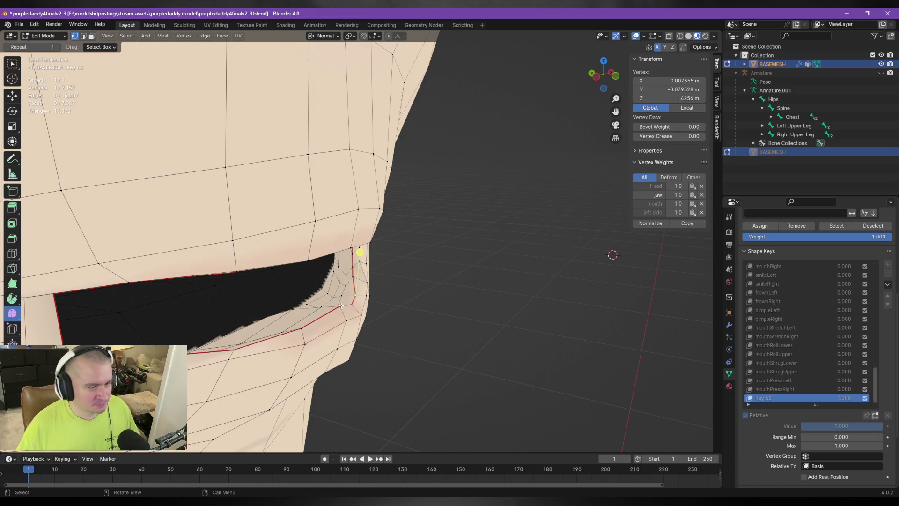
middle_drag(417, 260, 356, 243)
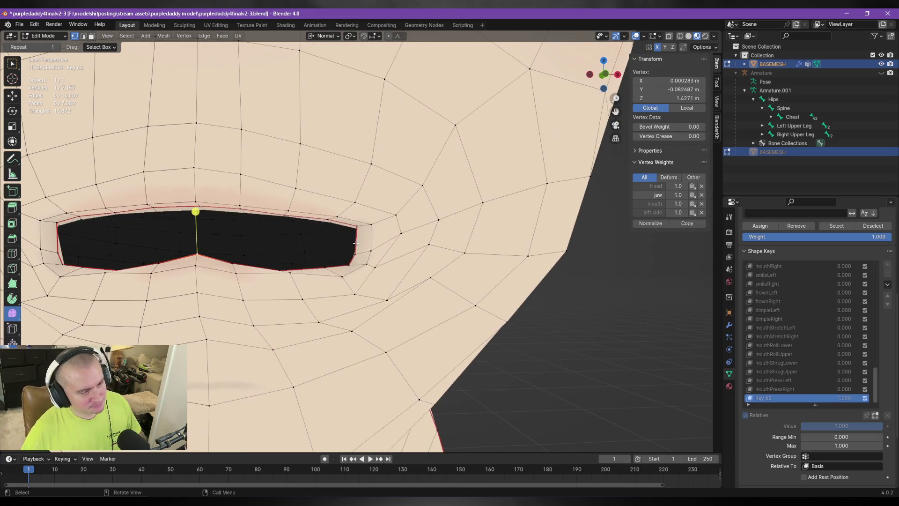
Step: Add more lip vertices to the selection and switch transform orientation to Global
shift+click(197, 266)
middle_drag(197, 265, 317, 287)
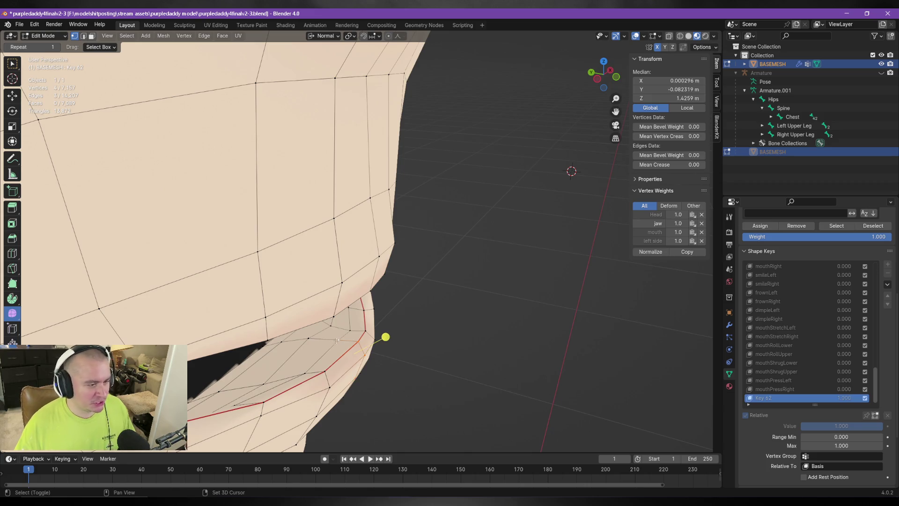
click(323, 35)
click(316, 66)
mouse_move(442, 263)
middle_down()
mouse_move(396, 252)
mouse_move(281, 291)
mouse_move(274, 302)
middle_up()
key(g)
key(z)
right_click(397, 259)
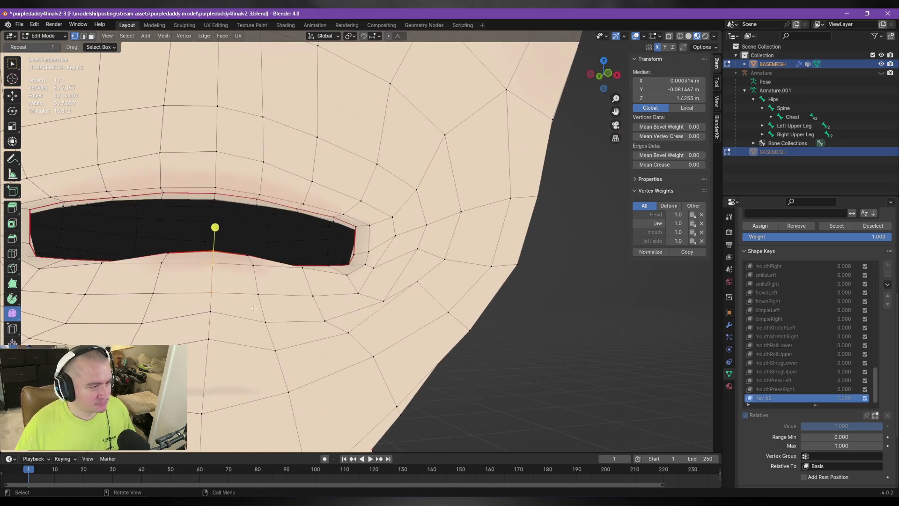
Step: Raise a single lip vertex along the global Z axis
click(208, 313)
mouse_move(206, 359)
middle_down()
mouse_move(289, 243)
mouse_move(363, 243)
middle_up()
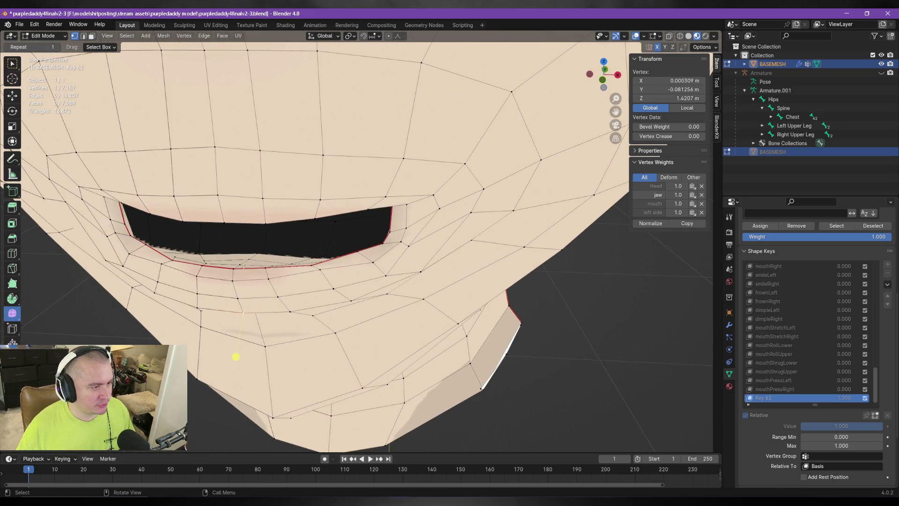
middle_drag(241, 267, 271, 276)
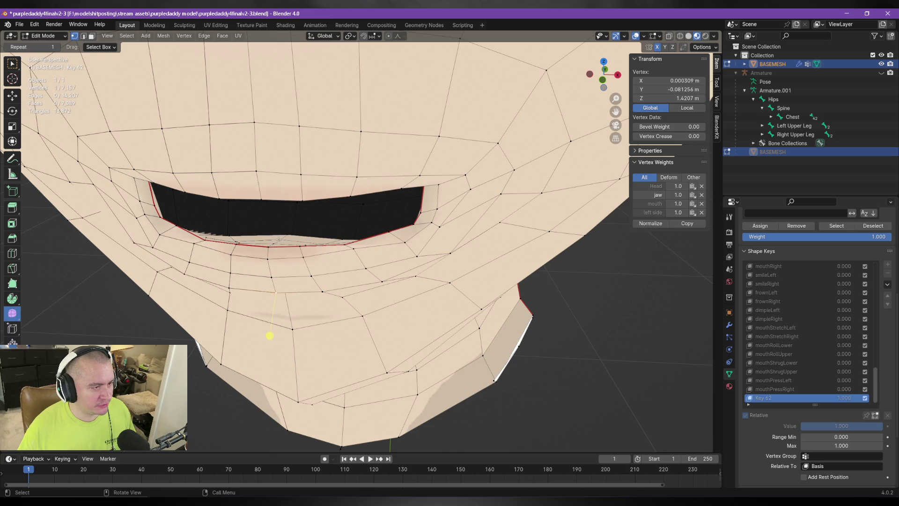
key(m)
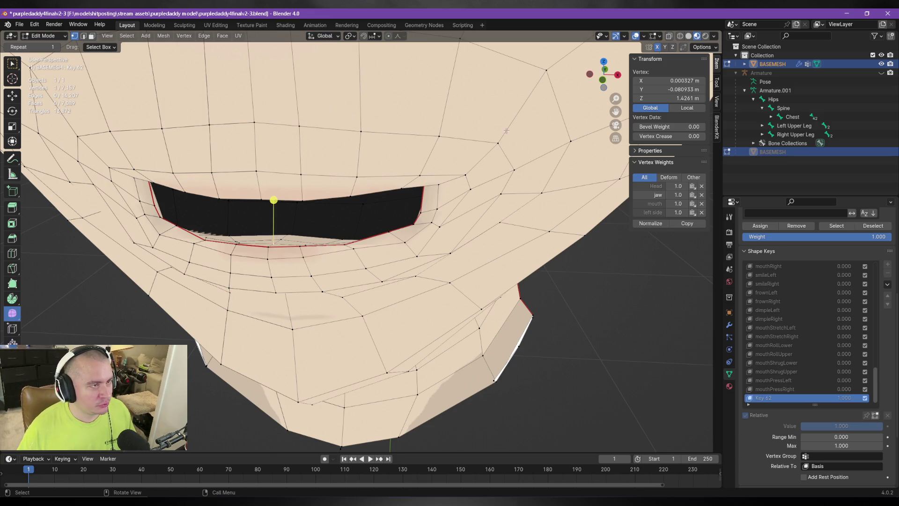
middle_drag(302, 198, 285, 260)
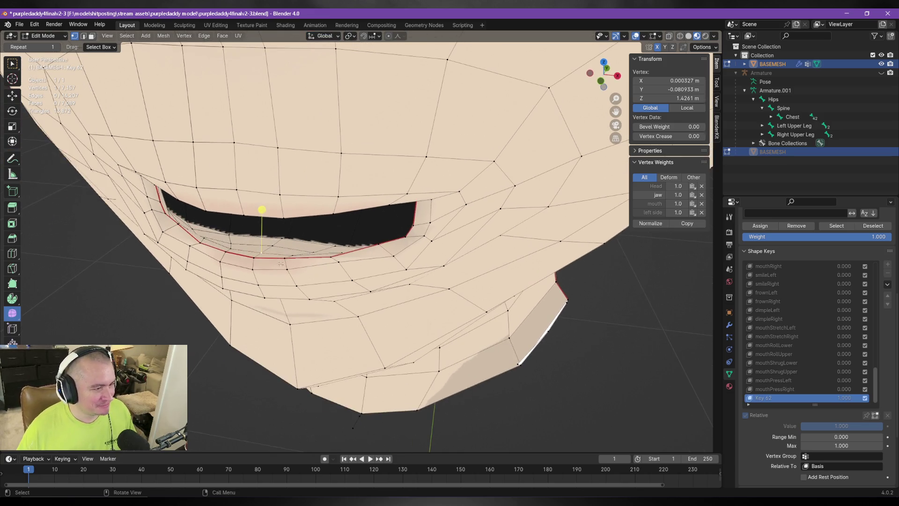
shift+click(277, 243)
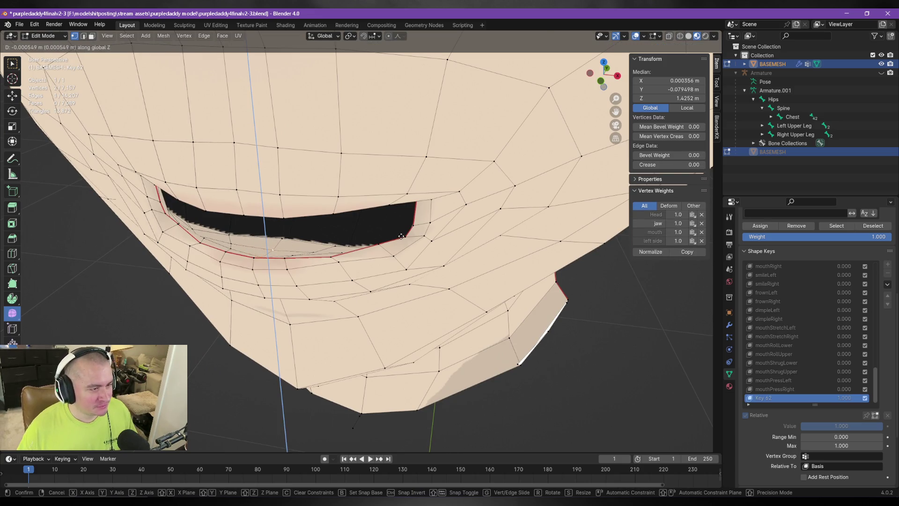
click(282, 238)
key(g)
key(z)
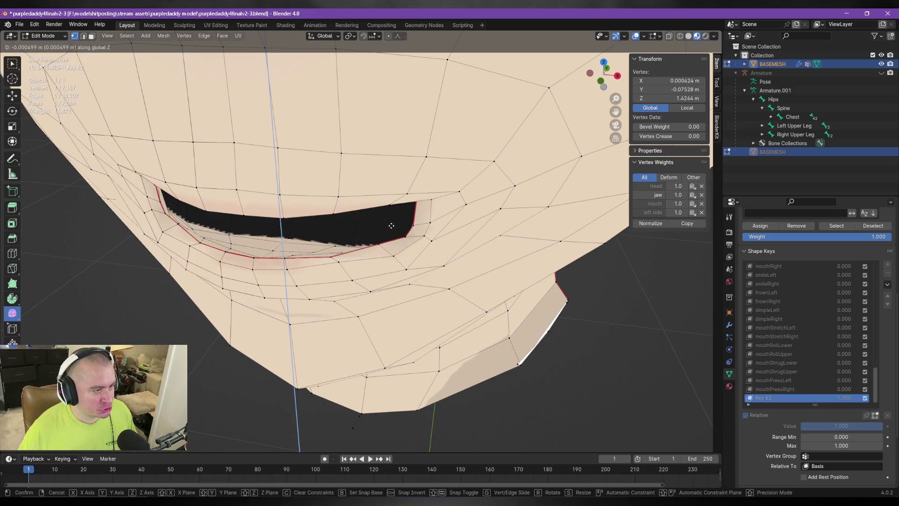
click(394, 225)
Step: Fine-tune the mouth vertex with small raise, sideways and edge-slide adjustments
middle_drag(394, 225, 277, 272)
key(g)
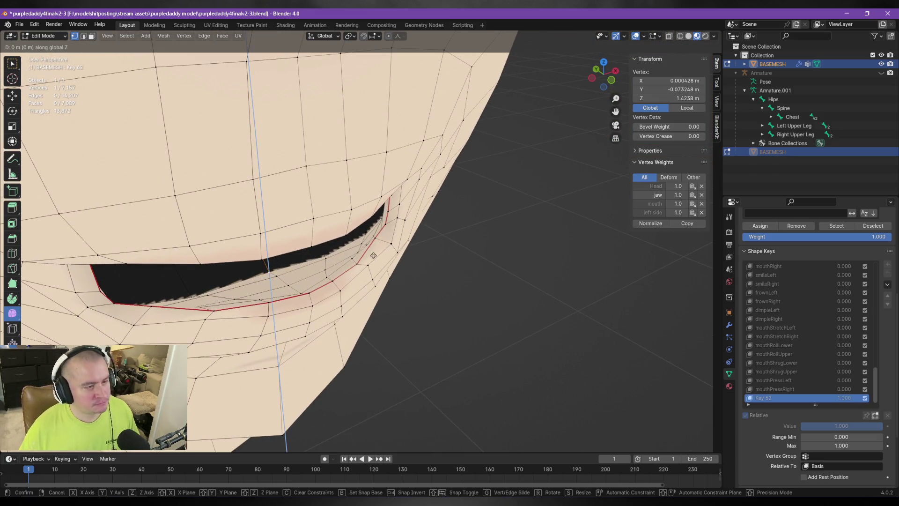
click(272, 269)
mouse_move(272, 270)
middle_down()
mouse_move(362, 252)
mouse_move(263, 253)
mouse_move(293, 206)
middle_up()
scroll(336, 251, up, 5)
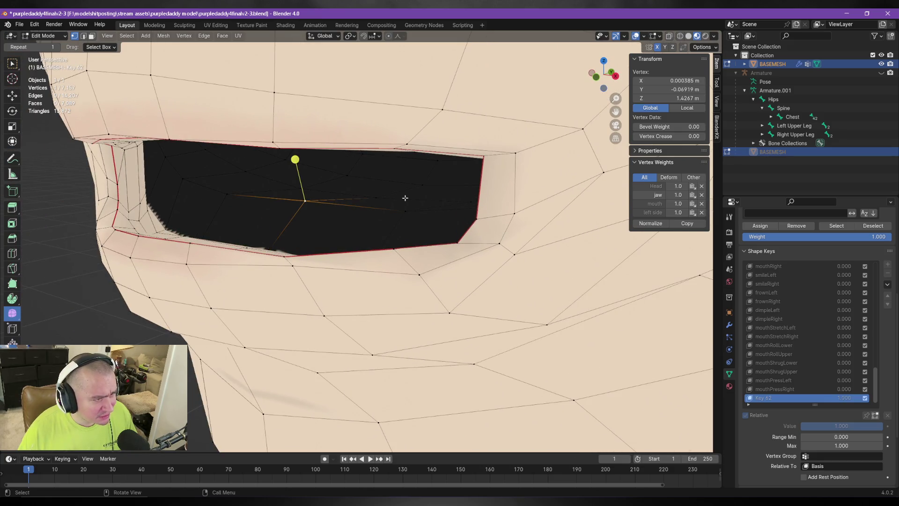
key(g)
click(252, 186)
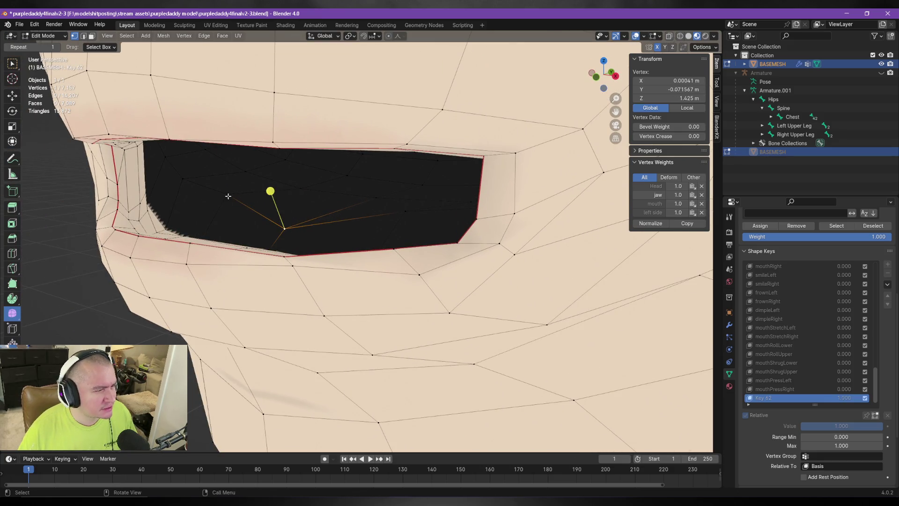
key(g)
click(269, 201)
key(g)
key(g)
click(342, 213)
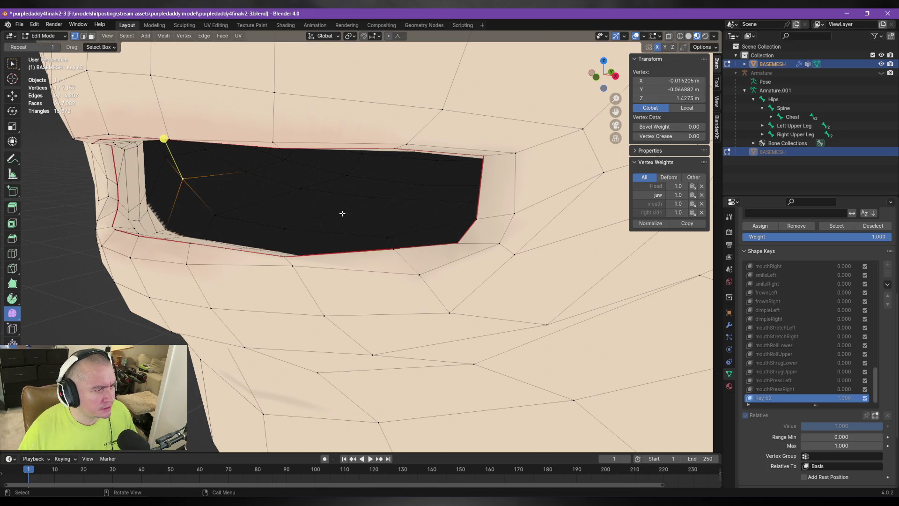
Step: Slide the mouth-corner vertex twice along its edge with Shift+V
mouse_move(388, 251)
middle_down()
mouse_move(342, 197)
mouse_move(311, 201)
mouse_move(345, 225)
mouse_move(367, 203)
mouse_move(318, 212)
mouse_move(446, 225)
mouse_move(472, 206)
mouse_move(402, 209)
middle_up()
key(g)
key(g)
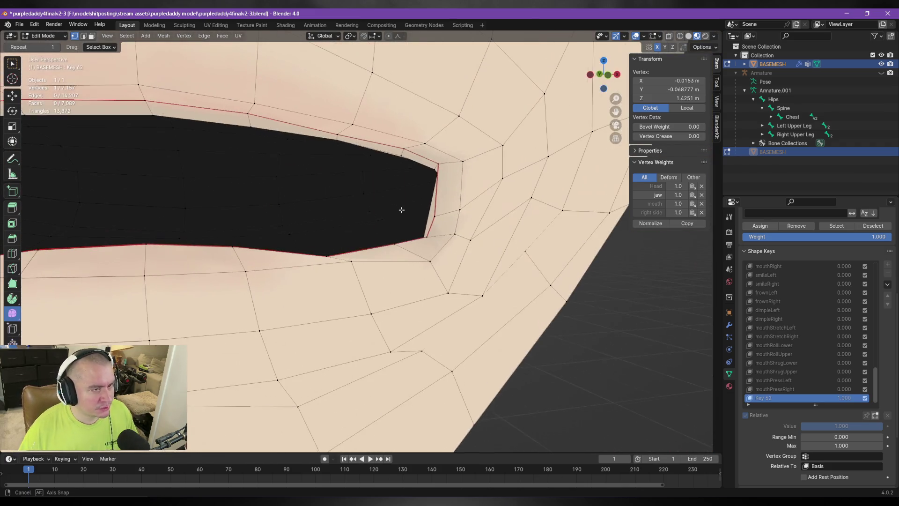
click(440, 163)
key(shift+v)
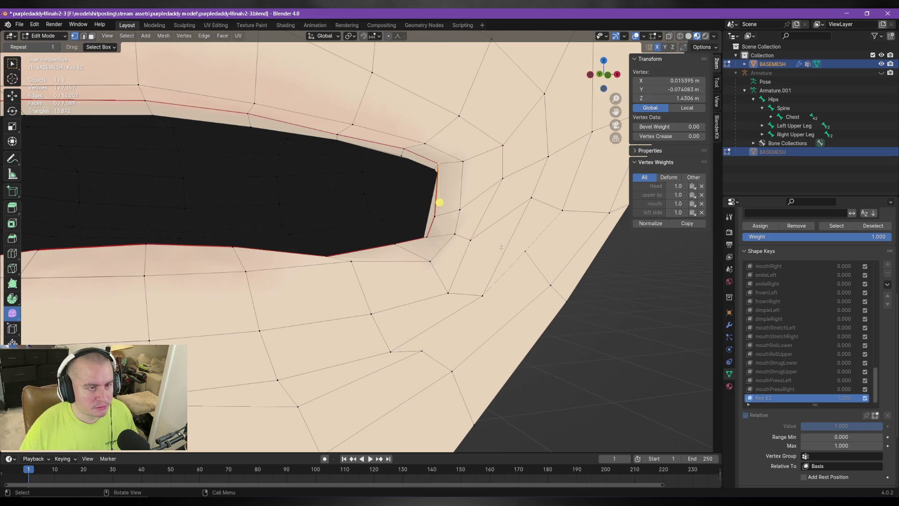
click(509, 261)
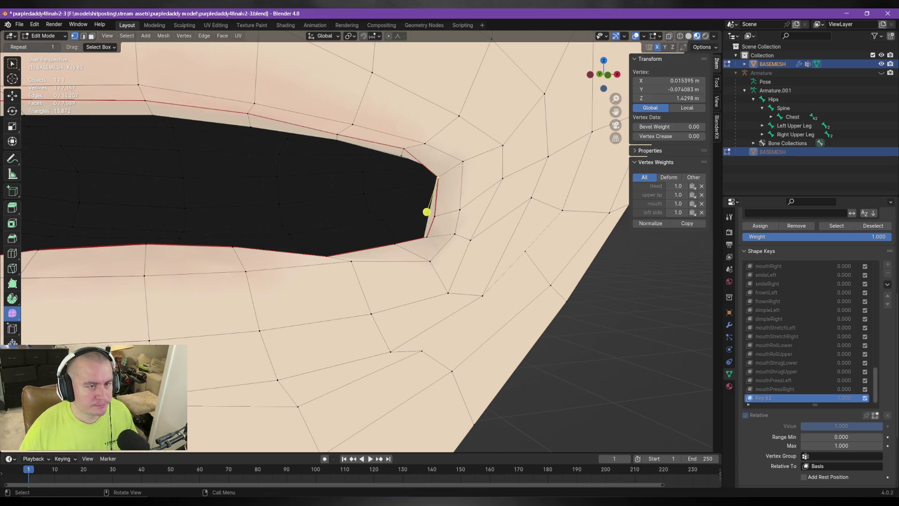
key(shift+v)
click(522, 211)
mouse_move(522, 210)
middle_down()
mouse_move(477, 213)
mouse_move(449, 244)
mouse_move(439, 281)
mouse_move(324, 258)
middle_up()
scroll(450, 244, down, 4)
scroll(438, 285, up, 5)
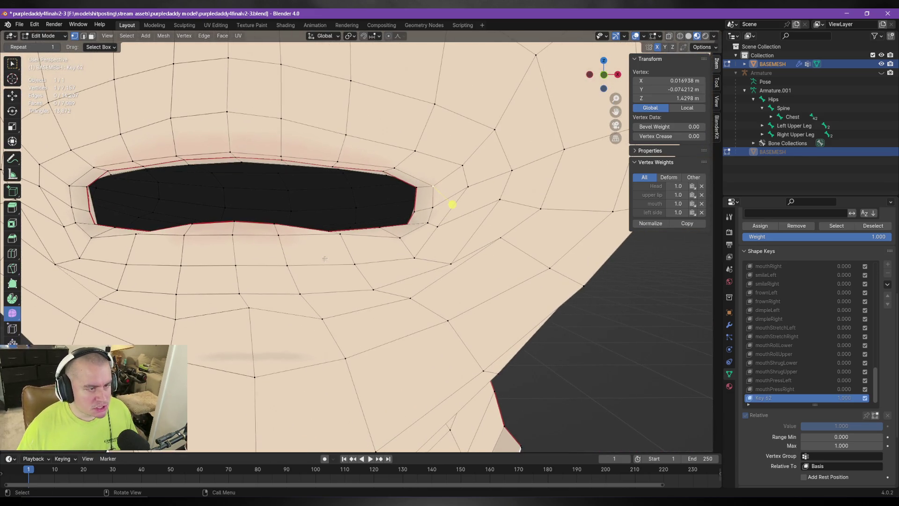
Step: Select several lower-lip vertices and raise them slightly along global Z
shift+click(355, 265)
shift+click(375, 290)
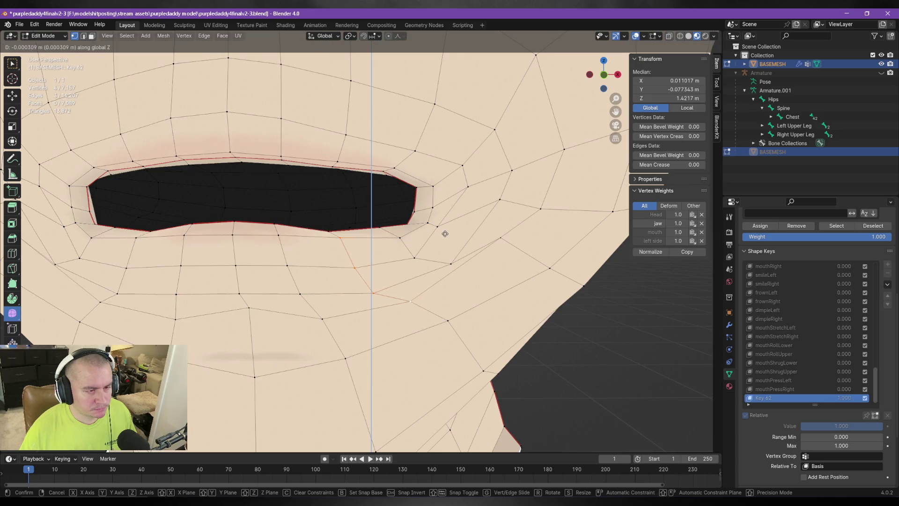
mouse_move(444, 232)
middle_down()
mouse_move(345, 215)
mouse_move(338, 240)
middle_up()
shift+click(339, 239)
mouse_move(396, 233)
middle_down()
mouse_move(440, 231)
mouse_move(353, 251)
mouse_move(358, 232)
mouse_move(368, 253)
middle_up()
shift+click(347, 245)
key(g)
key(z)
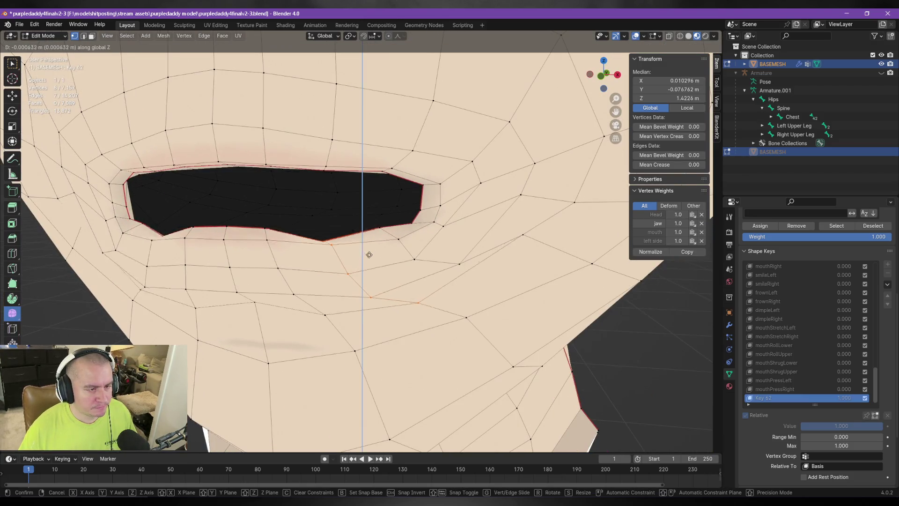
click(374, 245)
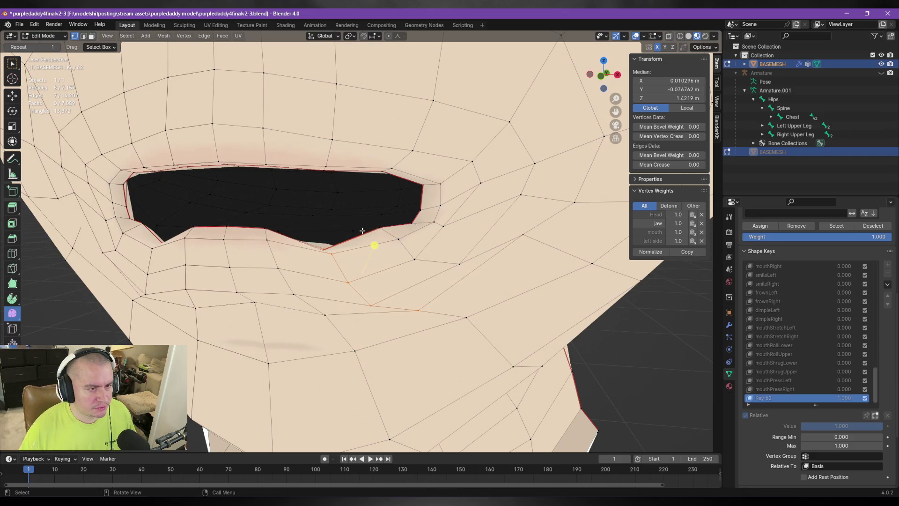
Step: Nudge the next lower-lip vertex slightly along global Z
click(420, 261)
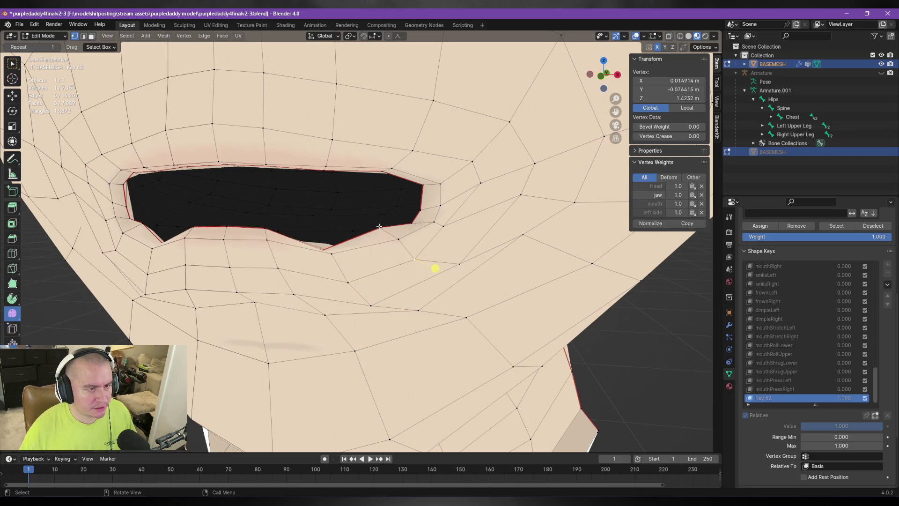
click(379, 226)
key(g)
key(z)
click(490, 242)
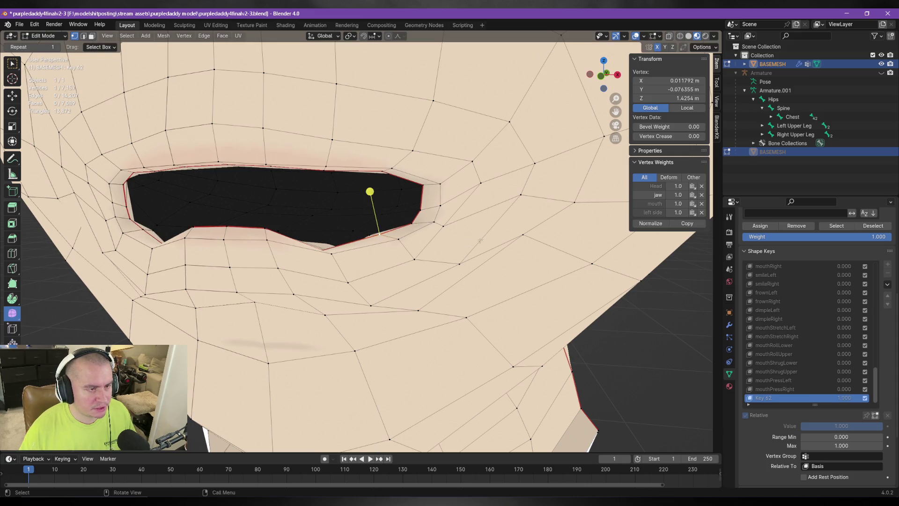
Step: Adjust another mouth vertex with a global Z move and a free move
middle_drag(368, 191, 392, 221)
click(364, 230)
key(g)
key(z)
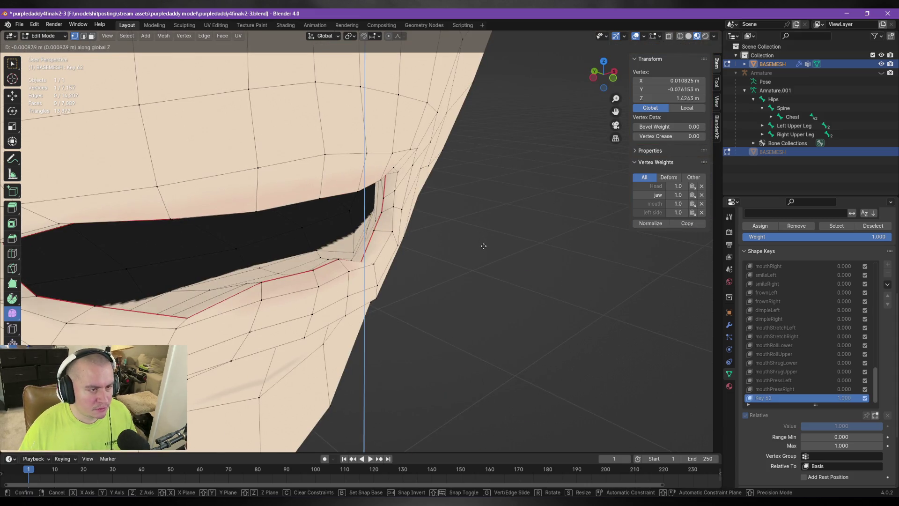
click(481, 242)
mouse_move(394, 230)
middle_down()
mouse_move(462, 241)
mouse_move(469, 250)
mouse_move(412, 225)
middle_up()
key(g)
click(458, 241)
Step: Slide the mouth-corner vertex along its edge twice with Shift+V
click(275, 224)
shift+click(286, 264)
shift+click(279, 231)
middle_drag(279, 231, 319, 248)
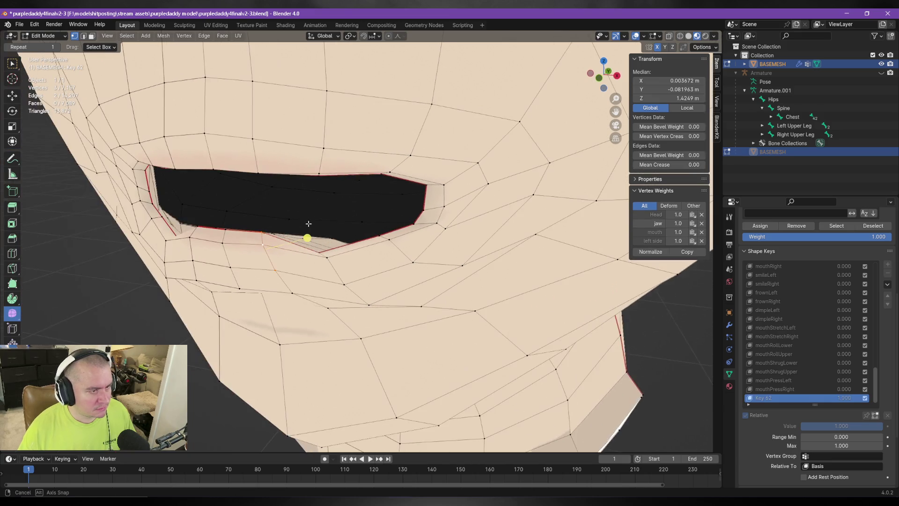
click(318, 250)
key(shift+v)
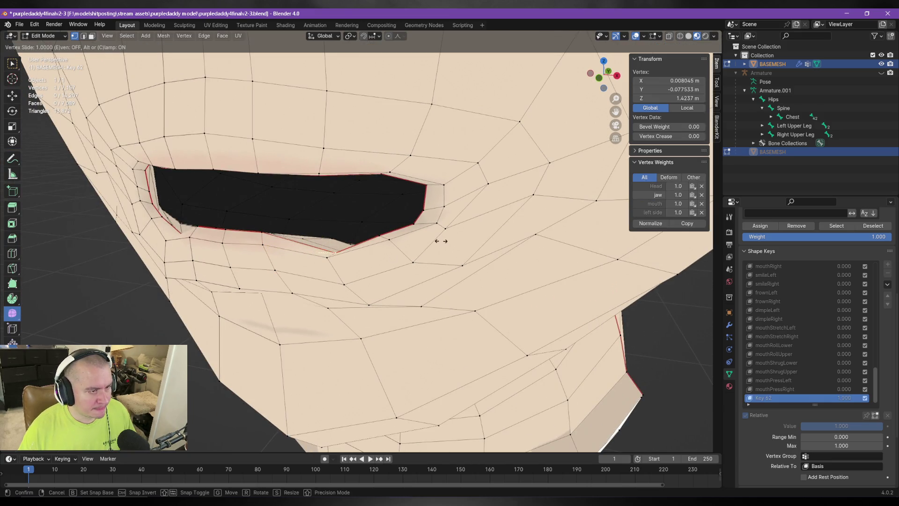
click(439, 238)
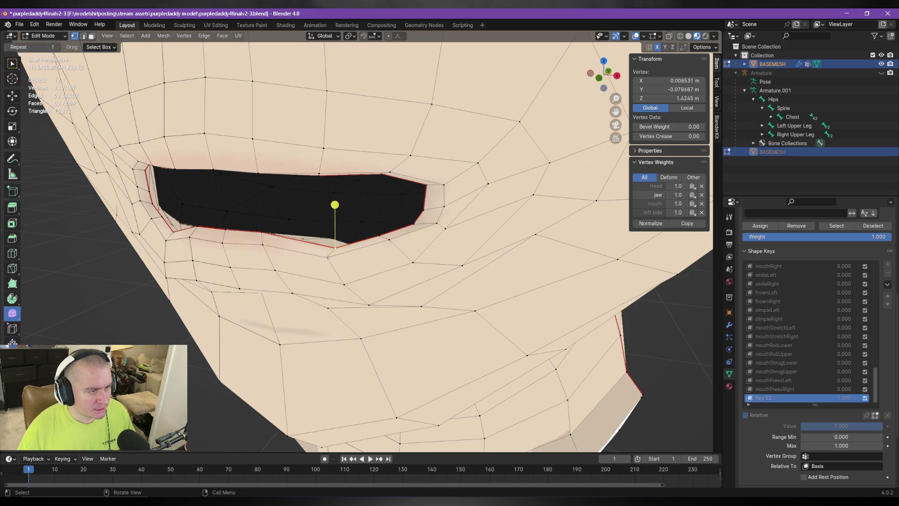
key(shift+v)
click(344, 265)
Step: Select three lower-lip vertices and try a Z move, then cancel it
middle_drag(345, 265, 249, 244)
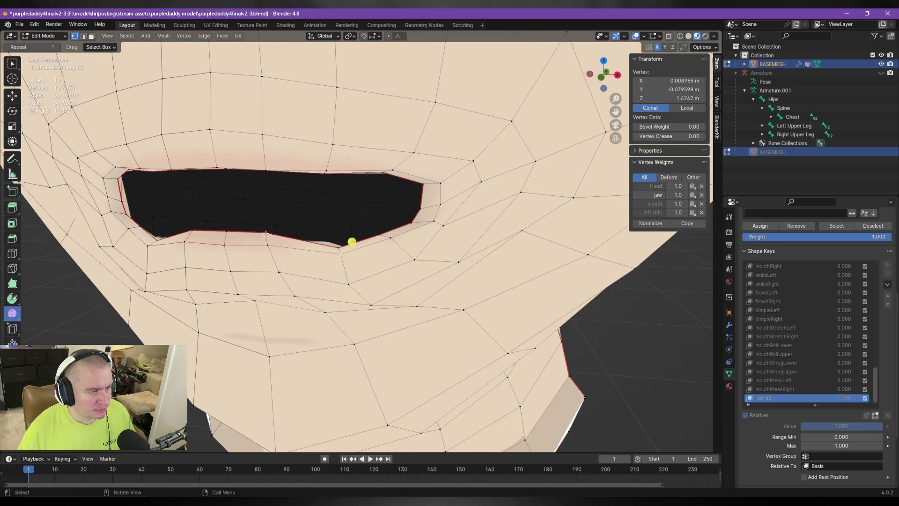
ctrl+click(268, 244)
mouse_move(276, 272)
middle_down()
mouse_move(278, 251)
mouse_move(260, 226)
middle_up()
mouse_move(310, 244)
middle_down()
mouse_move(312, 197)
mouse_move(579, 337)
mouse_move(267, 220)
middle_up()
key(g)
key(z)
right_click(322, 186)
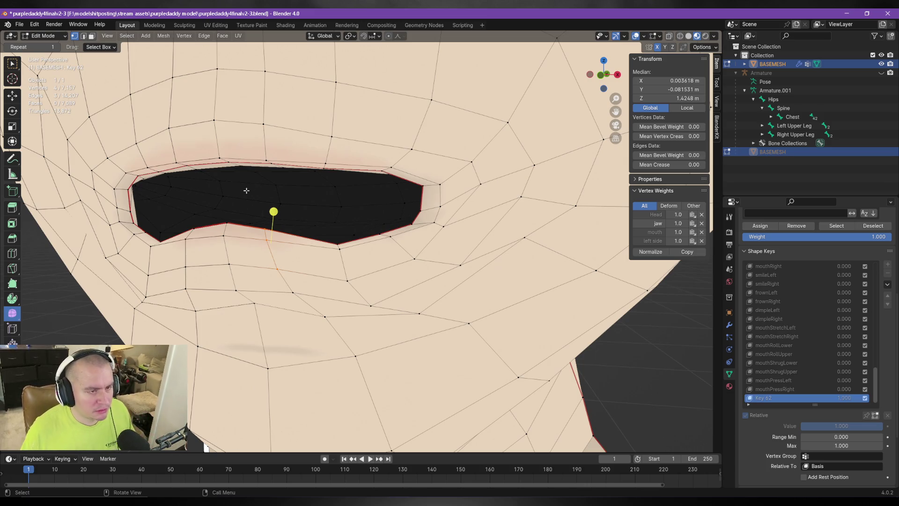
scroll(392, 209, down, 2)
middle_drag(393, 209, 524, 295)
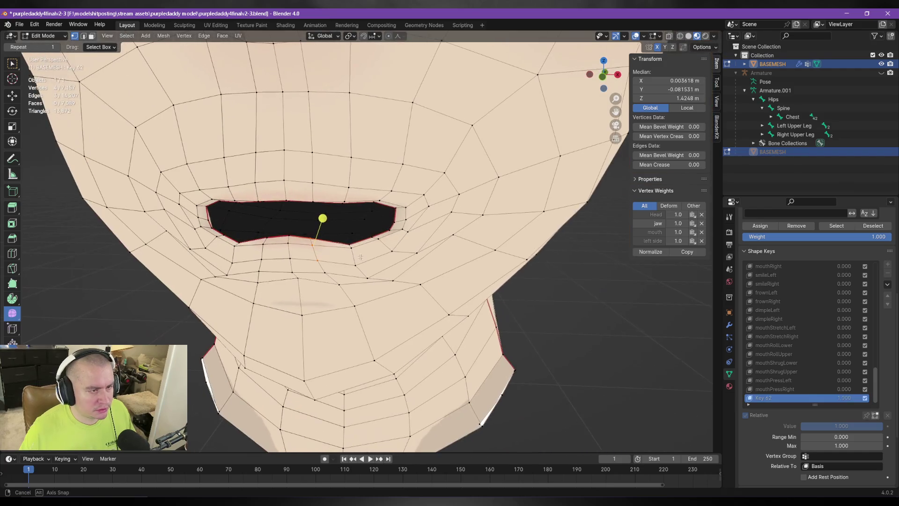
Step: Compare the lip against the mouthLowerDownLeft reference page and save the .blend file
key(alt+Tab)
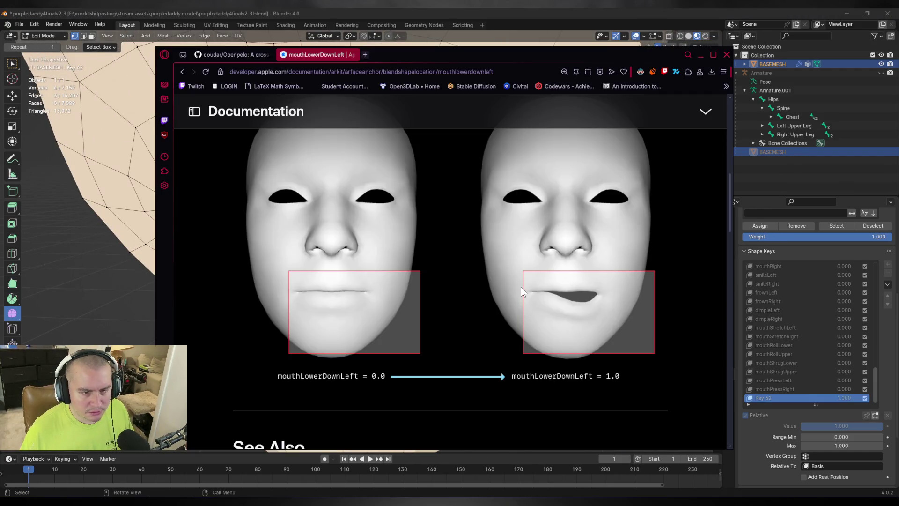
key(alt+Tab)
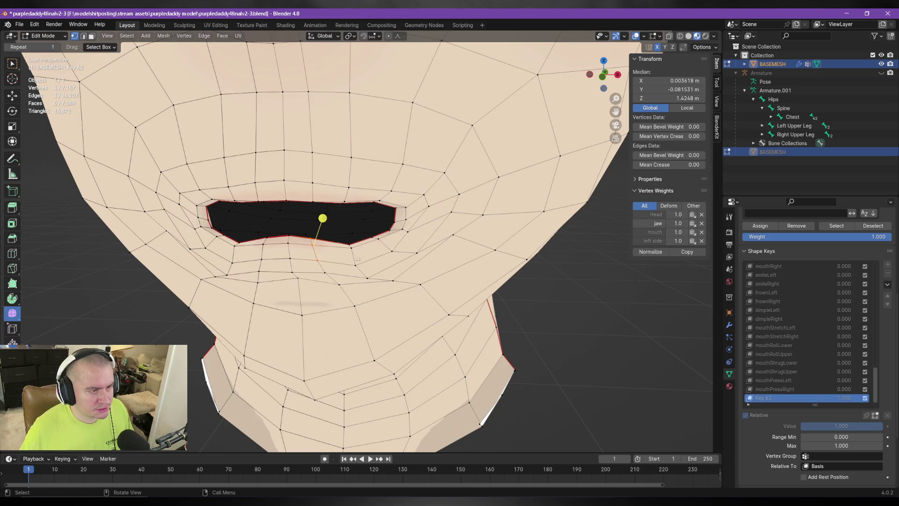
key(ctrl+s)
Step: In Object Mode, limit Key 62 to the 'left side' vertex group and inspect the one-sided mouth
key(Tab)
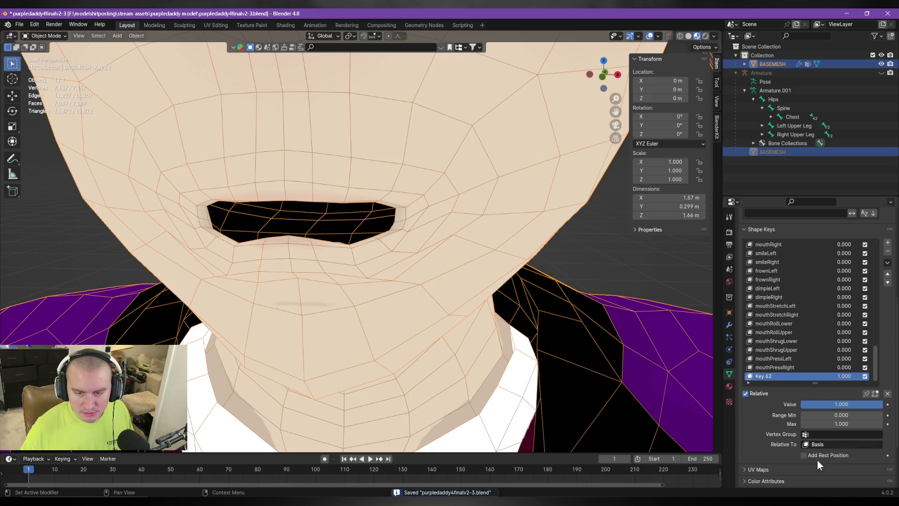
click(842, 435)
text(left side)
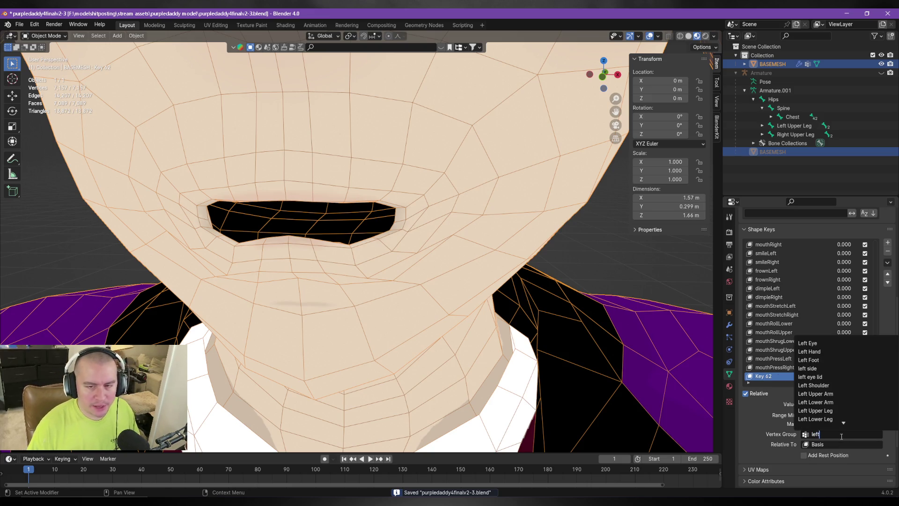
key(Return)
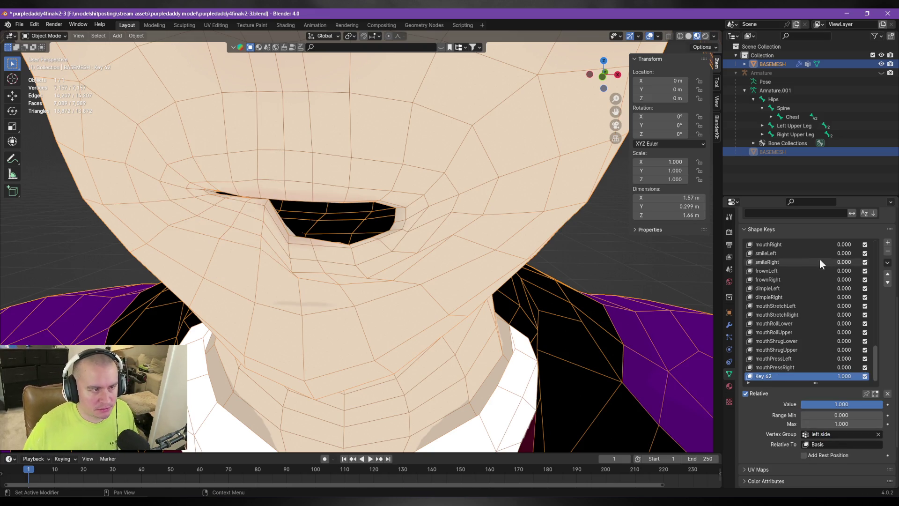
mouse_move(519, 266)
middle_down()
mouse_move(535, 248)
mouse_move(522, 265)
mouse_move(535, 280)
mouse_move(517, 281)
middle_up()
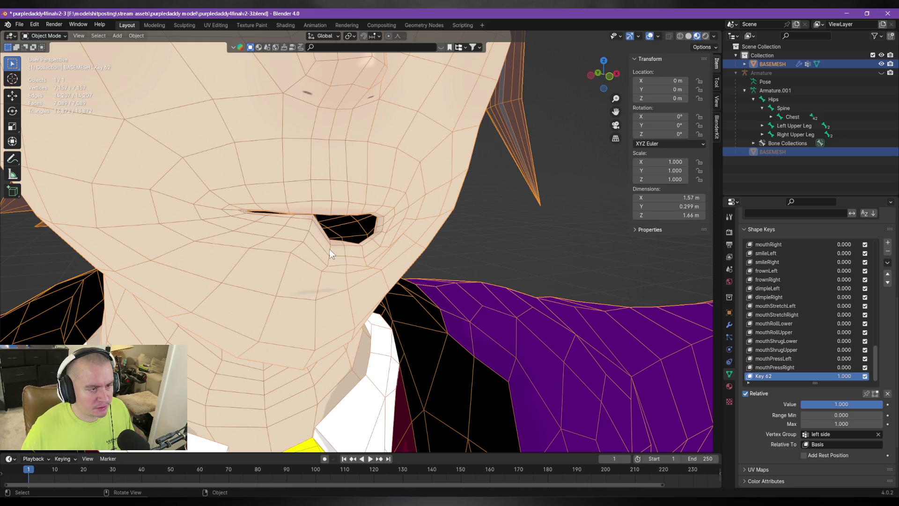
mouse_move(497, 255)
middle_down()
mouse_move(591, 322)
mouse_move(448, 271)
mouse_move(421, 270)
mouse_move(467, 272)
mouse_move(422, 240)
mouse_move(466, 292)
mouse_move(434, 274)
mouse_move(372, 305)
mouse_move(465, 242)
mouse_move(446, 307)
mouse_move(469, 281)
mouse_move(445, 268)
mouse_move(453, 296)
middle_up()
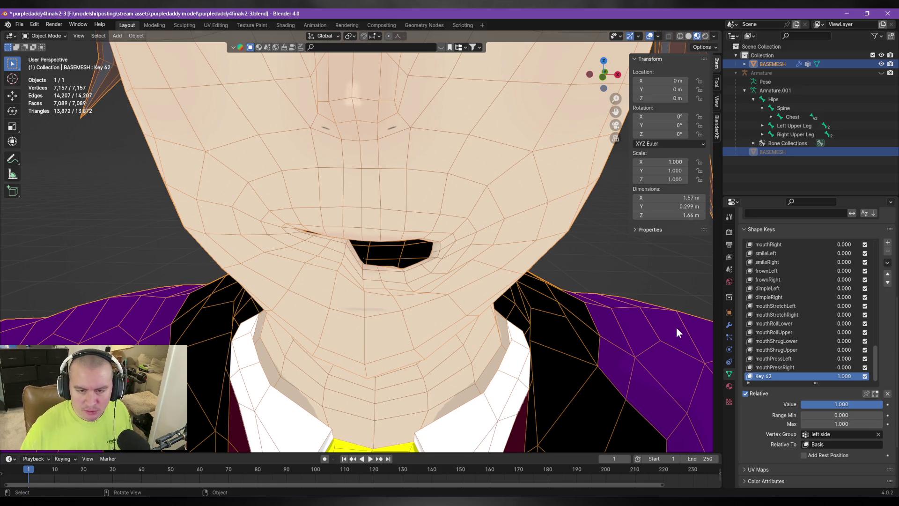
Step: Create a New Shape from Mix for the left side, then for Key 62 set to 'right side'
click(887, 263)
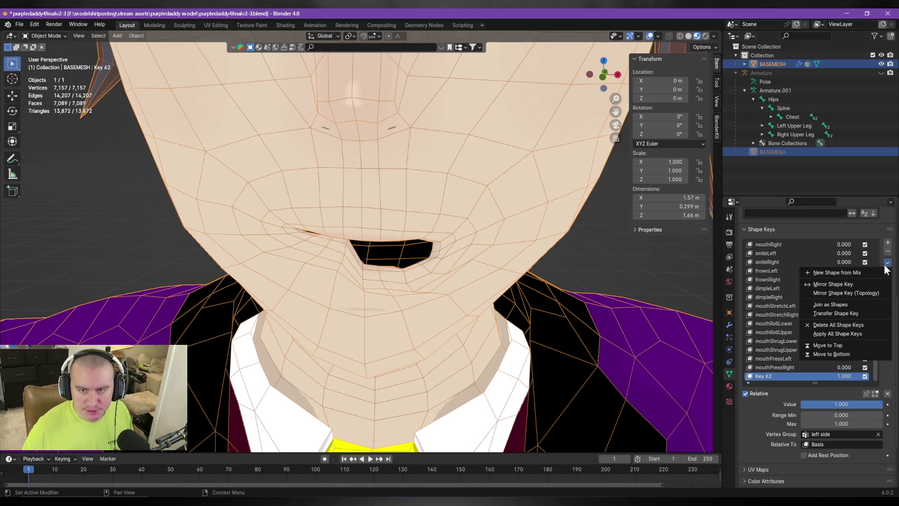
click(842, 272)
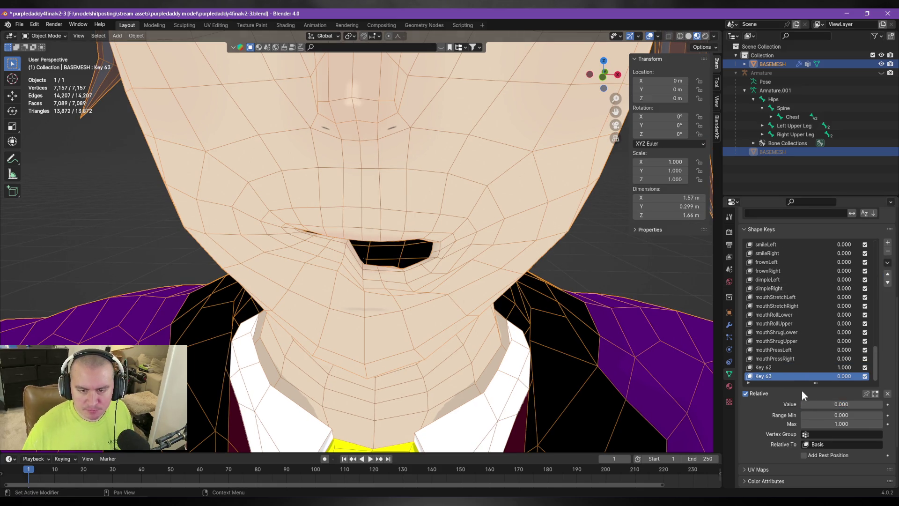
click(764, 367)
click(832, 434)
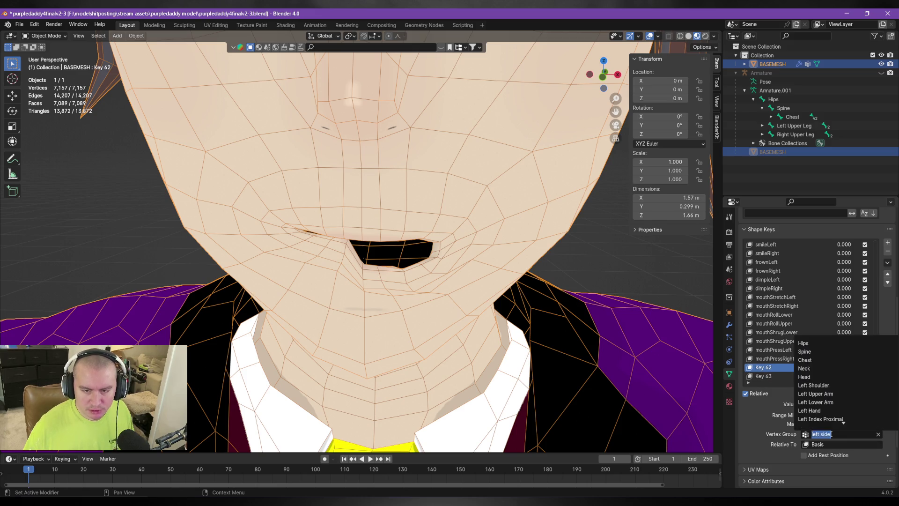
text(right s)
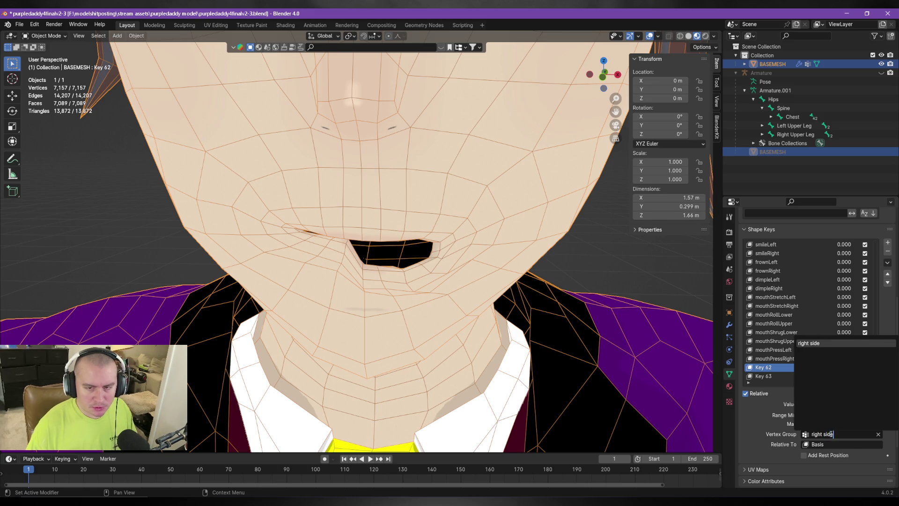
key(Return)
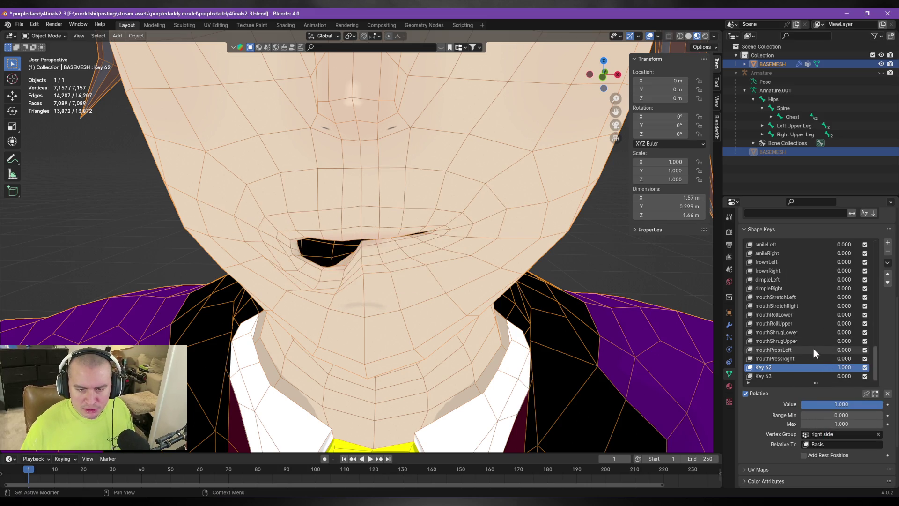
click(888, 262)
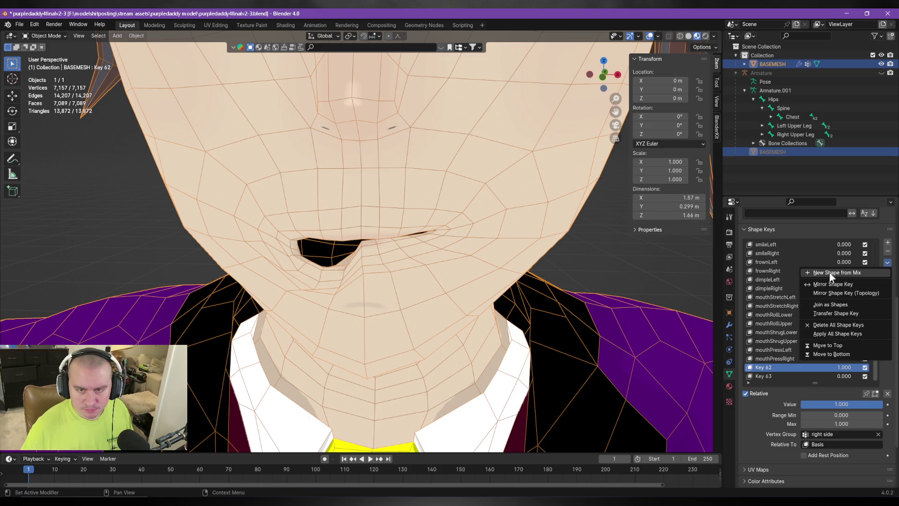
click(829, 272)
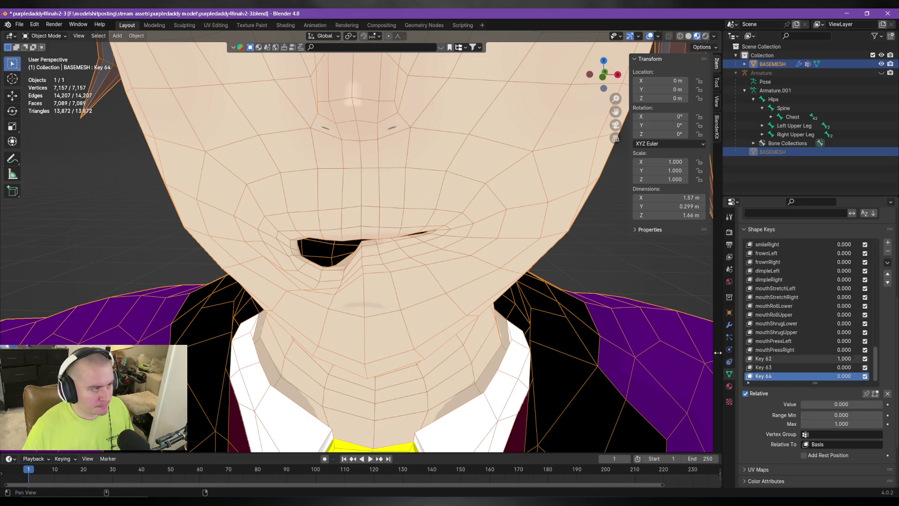
Step: Rename Key 63 to mouthLowerDownLeft using the name copied from the ARKit page
key(alt+Tab)
scroll(589, 309, up, 5)
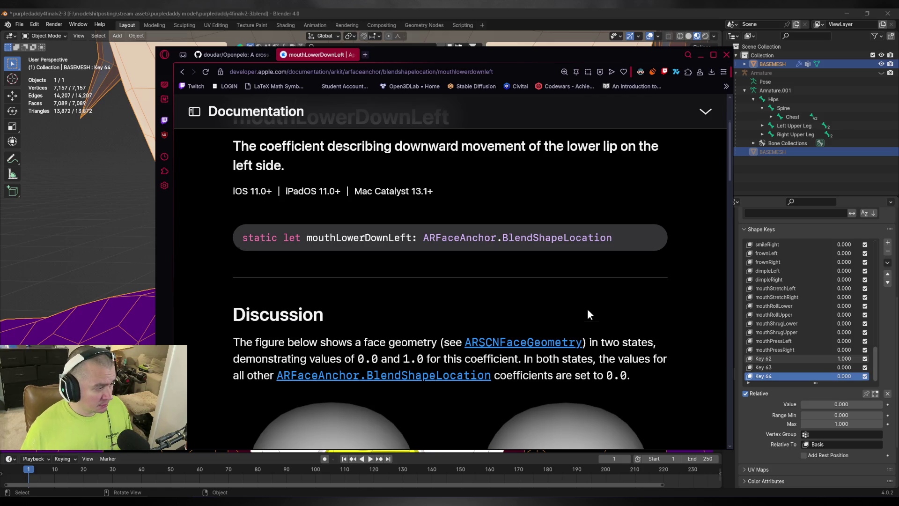
scroll(588, 310, up, 3)
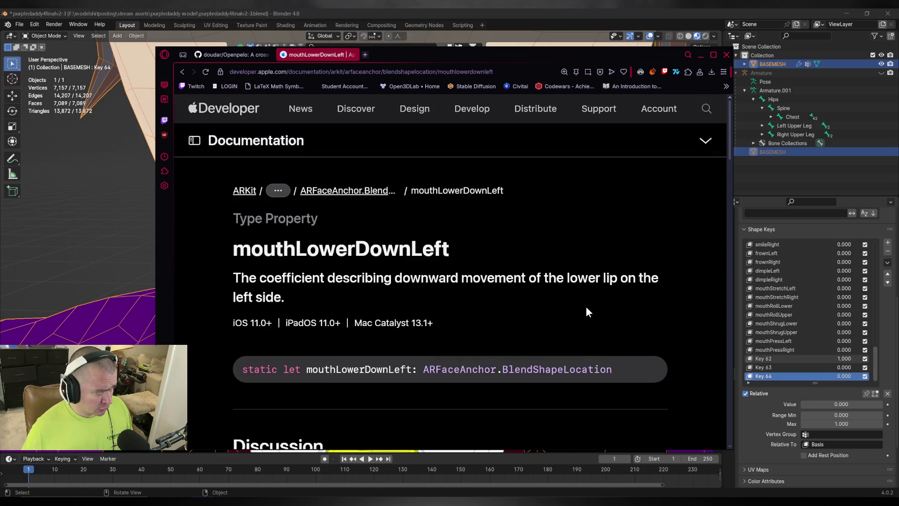
mouse_move(461, 249)
mouse_down()
mouse_move(230, 250)
mouse_move(235, 261)
mouse_up()
key(ctrl+c)
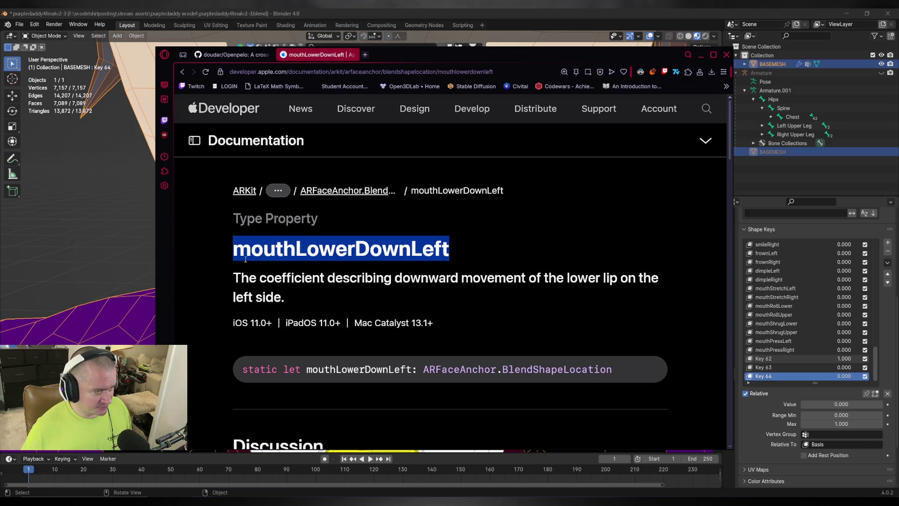
click(561, 12)
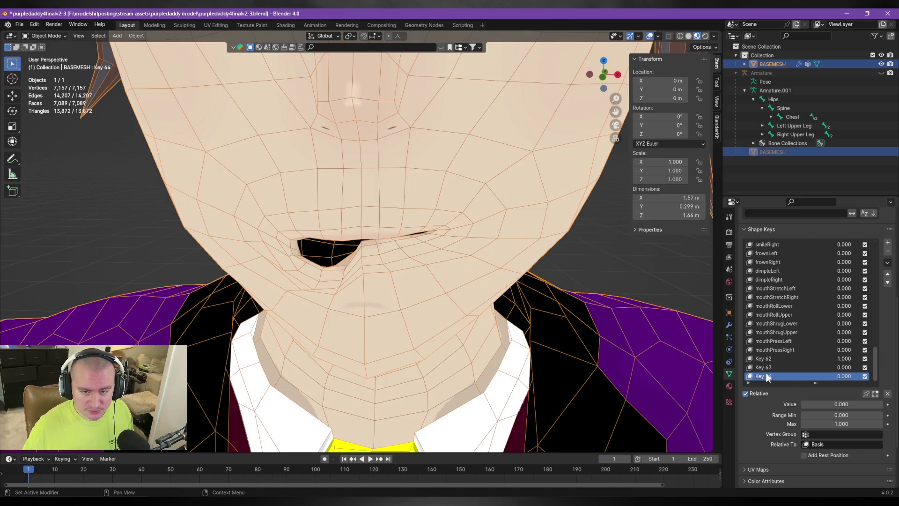
double_click(768, 368)
key(ctrl+v)
key(Return)
Step: Rename Key 64 to mouthLowerDownRight
double_click(771, 378)
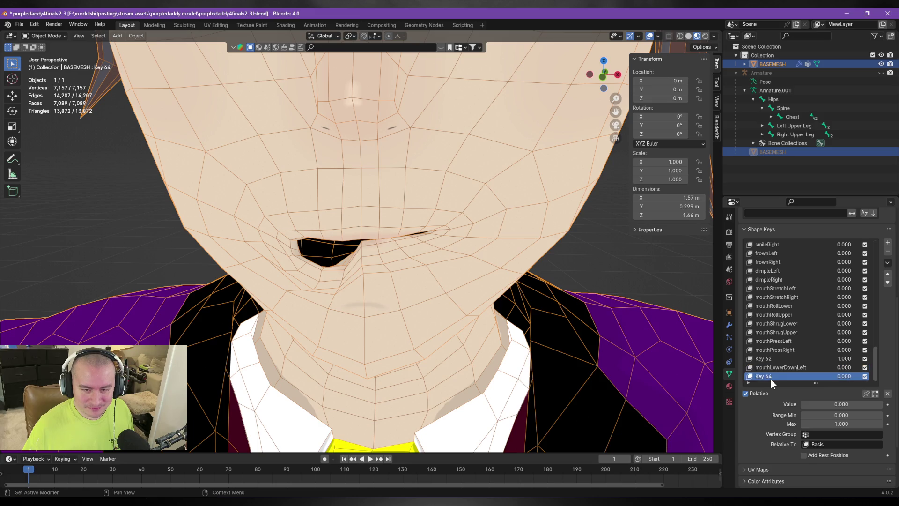
key(ctrl+v)
key(BackSpace)
key(BackSpace)
key(BackSpace)
text(Righ)
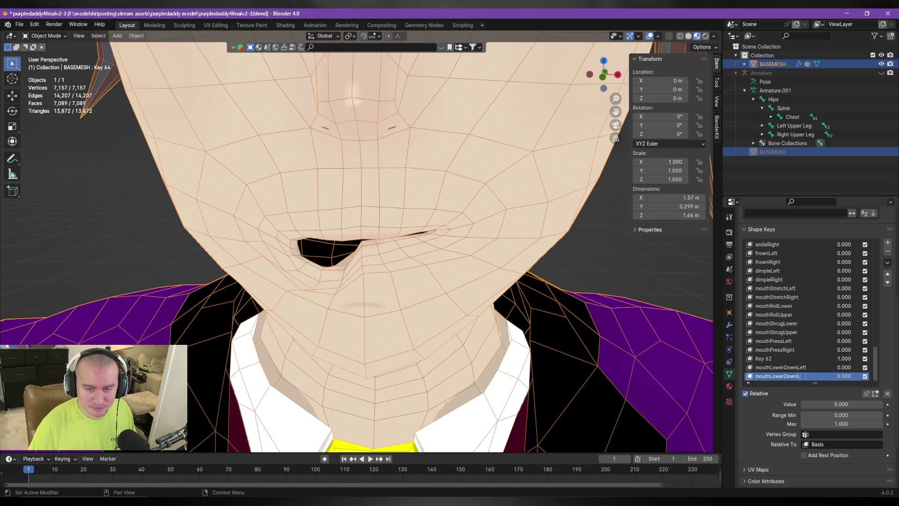
text(t)
key(Return)
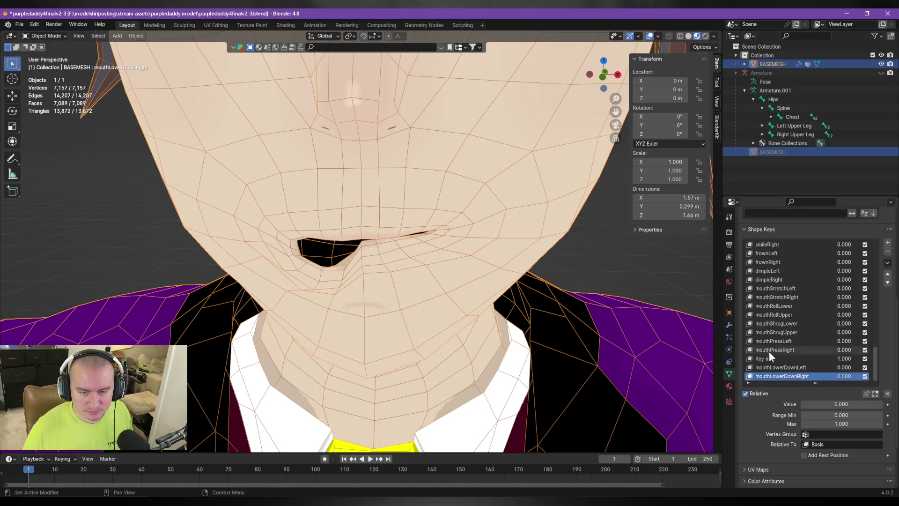
Step: Delete Key 62, then edit mouthLowerDownLeft's mesh with the selection cleared
click(770, 360)
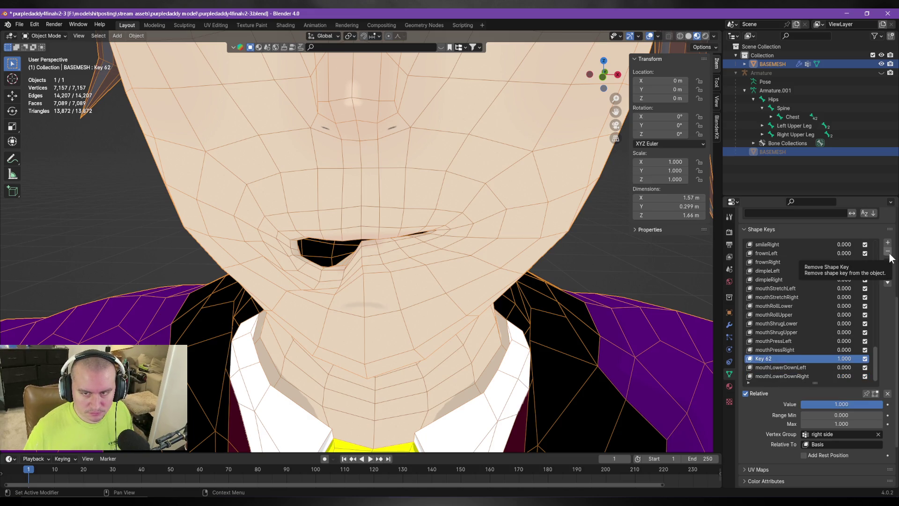
click(888, 251)
click(778, 368)
key(Tab)
scroll(451, 280, up, 2)
mouse_move(370, 223)
middle_down()
mouse_move(306, 254)
mouse_move(263, 249)
mouse_move(342, 253)
mouse_move(270, 266)
mouse_move(277, 251)
mouse_move(424, 267)
middle_up()
key(alt+a)
Step: Select the lower-lip vertices around the mouth corner on mouthLowerDownLeft with box and circle selection
key(b)
drag(333, 280, 375, 349)
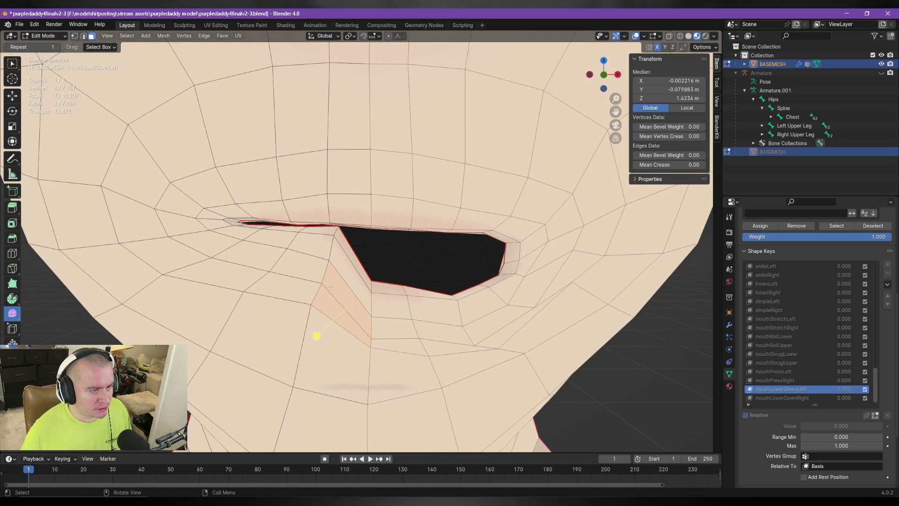
key(c)
mouse_move(337, 265)
mouse_down()
mouse_move(332, 246)
mouse_move(316, 249)
mouse_move(314, 274)
mouse_move(319, 251)
mouse_move(272, 257)
mouse_up()
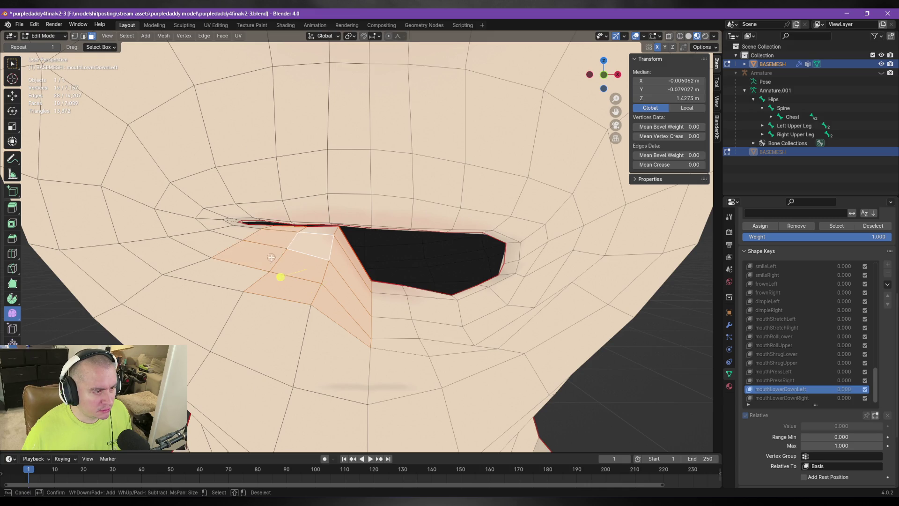
key(Escape)
mouse_move(381, 257)
middle_down()
mouse_move(382, 247)
mouse_move(344, 247)
middle_up()
key(c)
mouse_move(281, 270)
mouse_down()
mouse_move(295, 237)
mouse_move(322, 219)
mouse_up()
right_click(328, 235)
middle_drag(328, 235, 308, 213)
Step: Scale the selected lower-lip vertices to narrow the opening at the mouth corner
key(g)
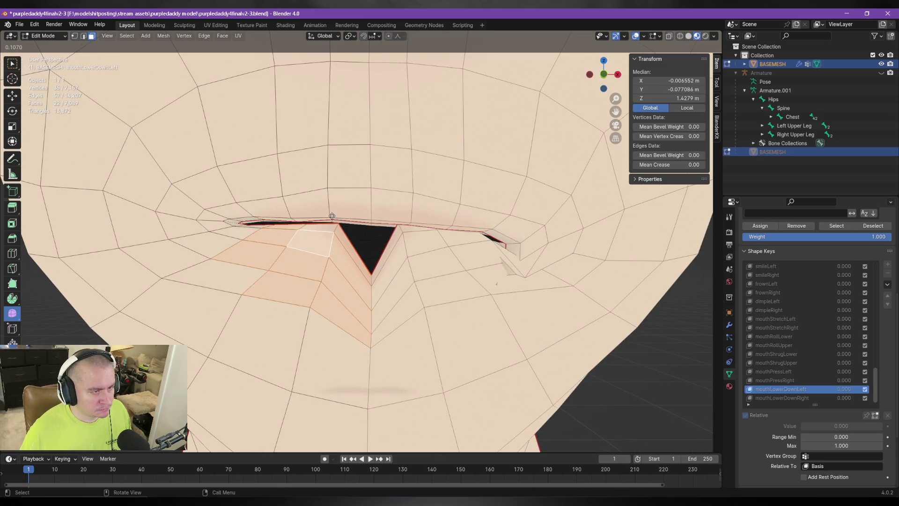
key(Escape)
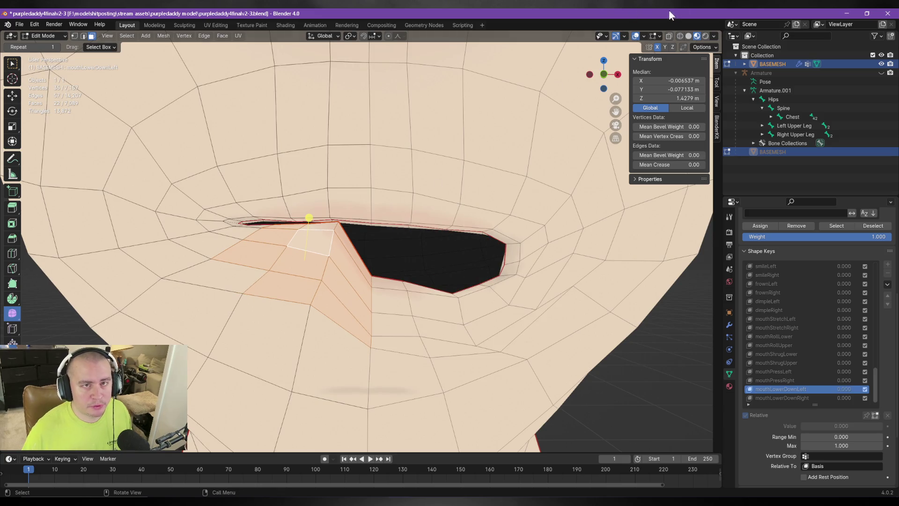
key(s)
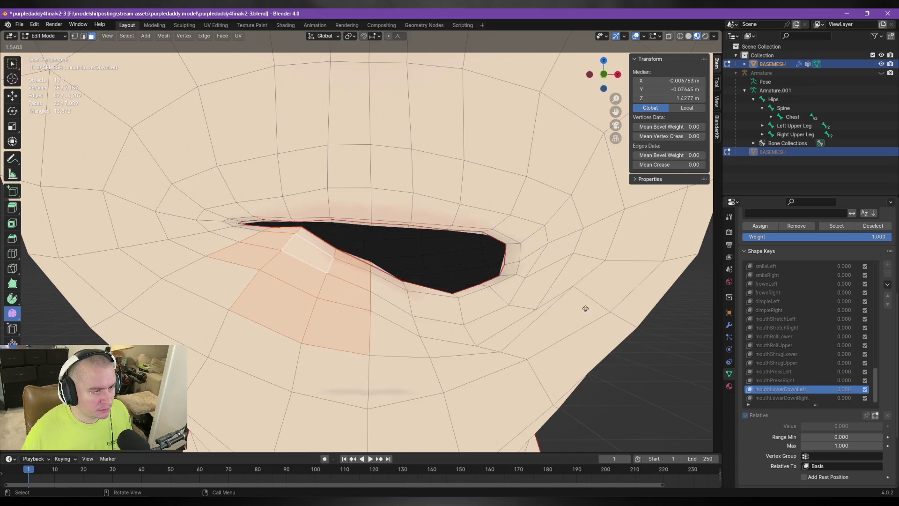
click(518, 276)
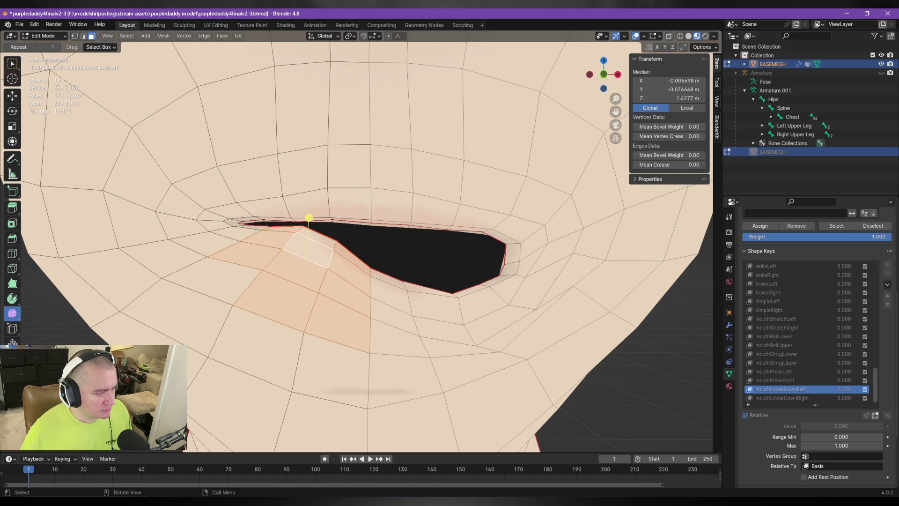
Step: Inspect the lip from several angles, comparing mouthLowerDownRight and ending on mouthLowerDownLeft
drag(309, 218, 307, 220)
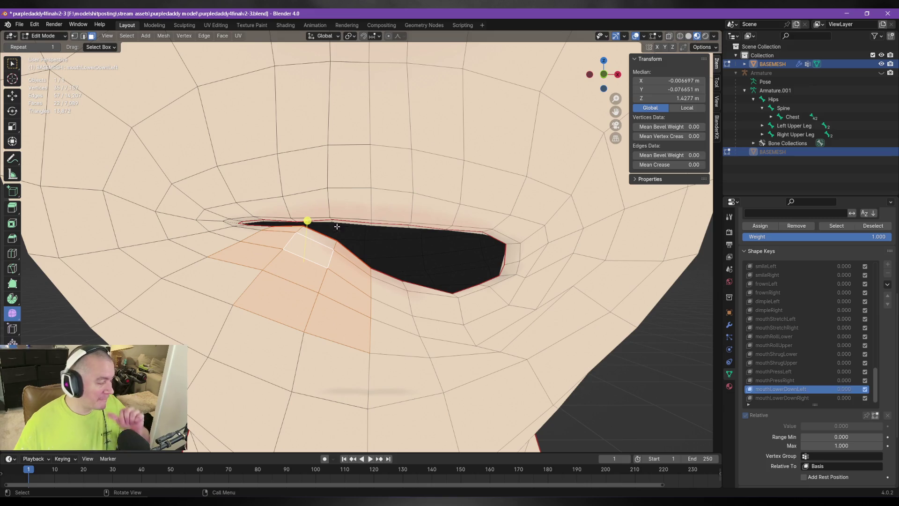
mouse_move(330, 230)
middle_down()
mouse_move(469, 226)
mouse_move(377, 218)
middle_up()
scroll(479, 355, up, 4)
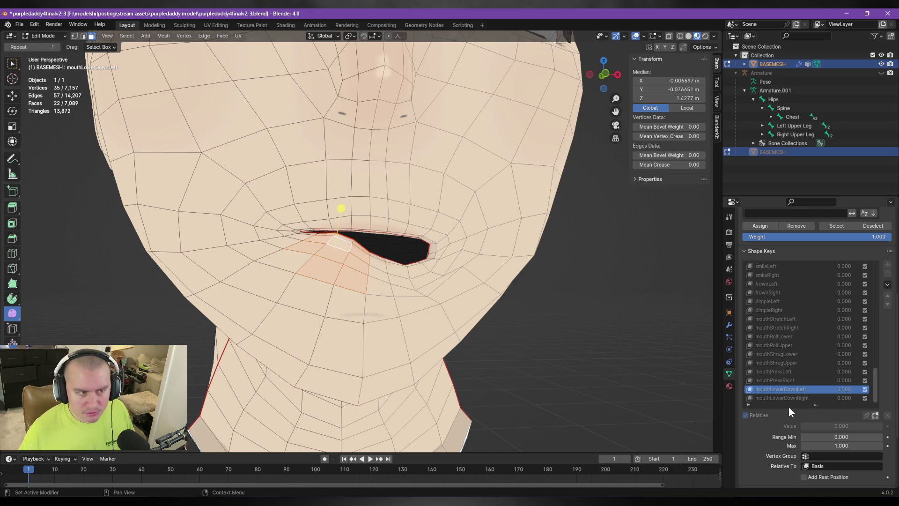
mouse_move(308, 255)
middle_down()
mouse_move(445, 253)
mouse_move(308, 255)
middle_up()
mouse_move(431, 254)
middle_down()
mouse_move(473, 262)
mouse_move(422, 267)
mouse_move(463, 286)
mouse_move(388, 297)
mouse_move(356, 262)
middle_up()
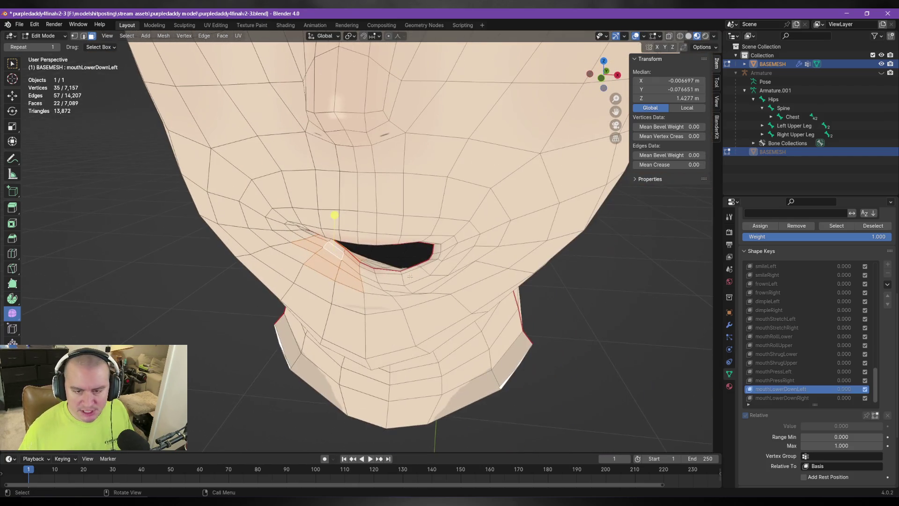
click(789, 397)
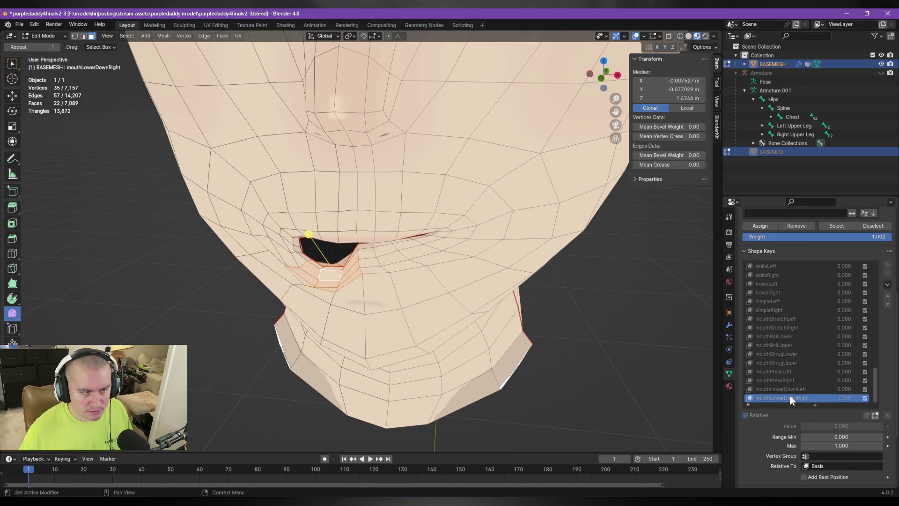
middle_drag(378, 264, 389, 286)
scroll(394, 294, up, 3)
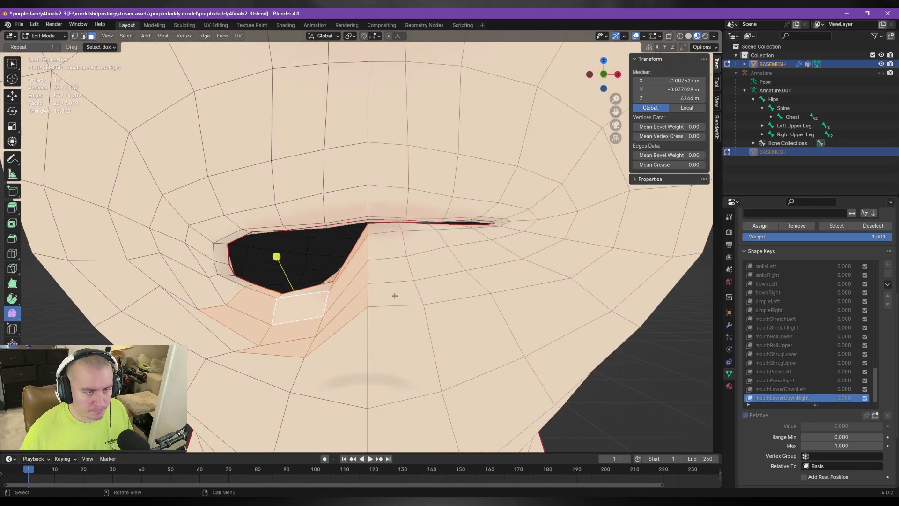
click(785, 390)
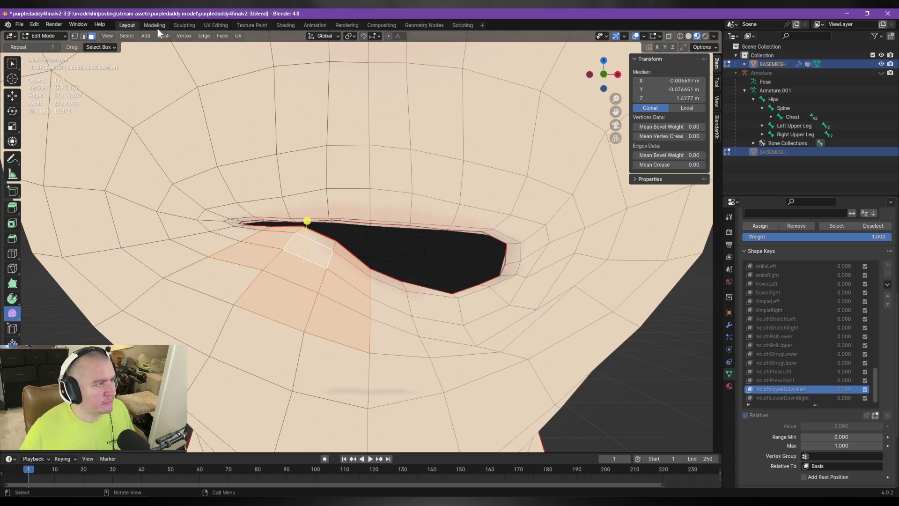
Step: Browse the Select menu, then switch to the web browser and start a new tab
click(130, 36)
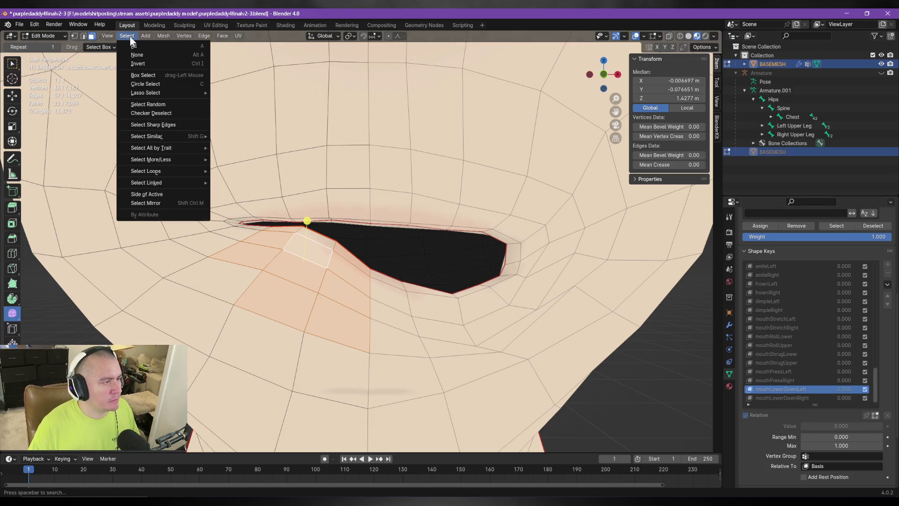
key(Escape)
click(129, 36)
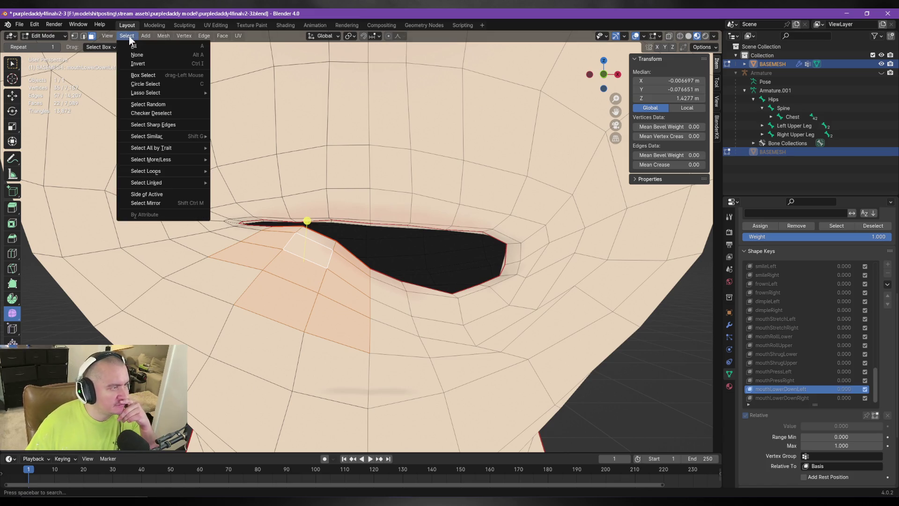
mouse_move(170, 137)
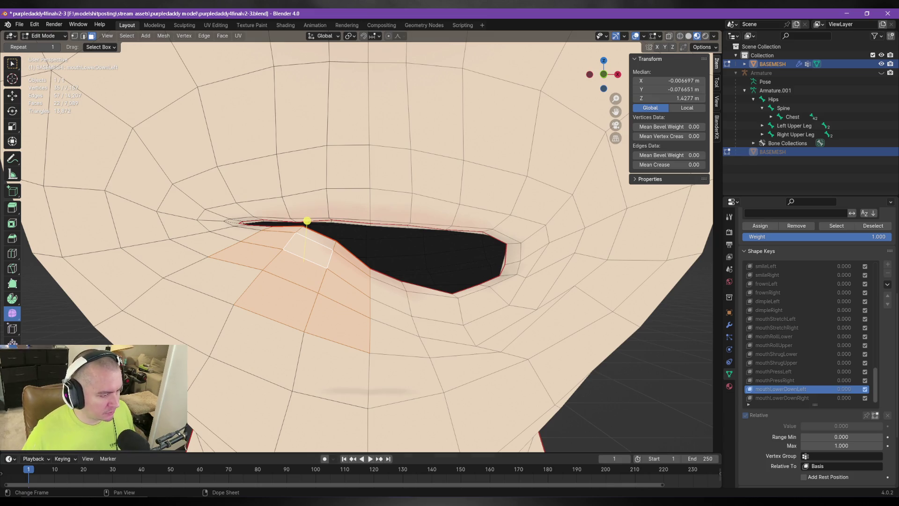
key(alt+Tab)
click(364, 56)
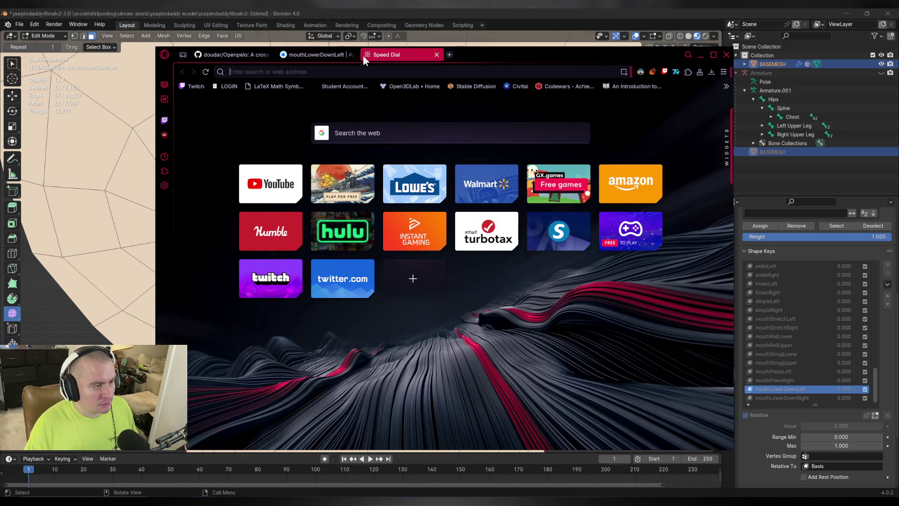
Step: Search 'mirror selection blender', open the Select Mirror manual page, then return to Blender
text(mirror selectio)
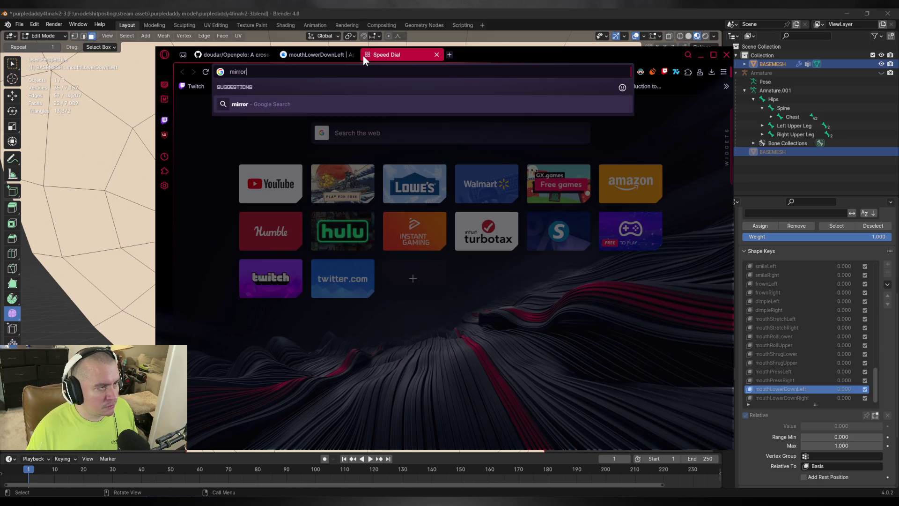
text(n blender)
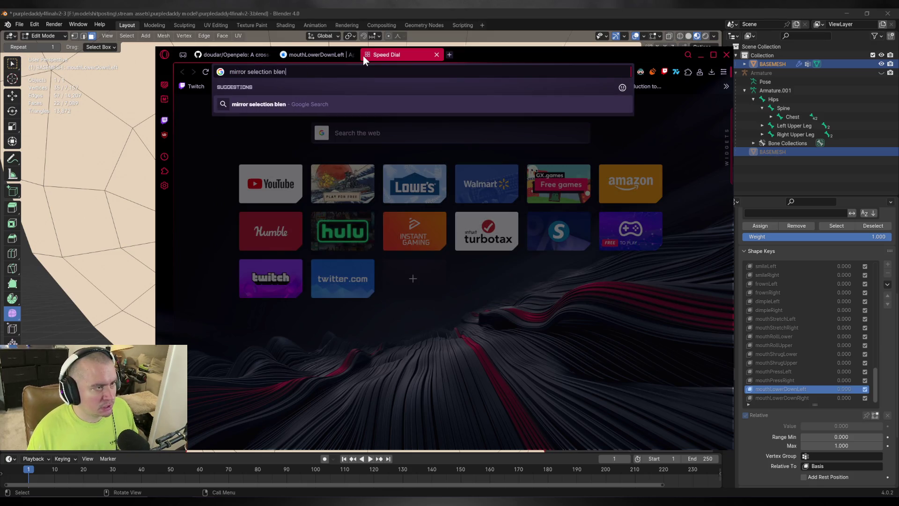
key(Return)
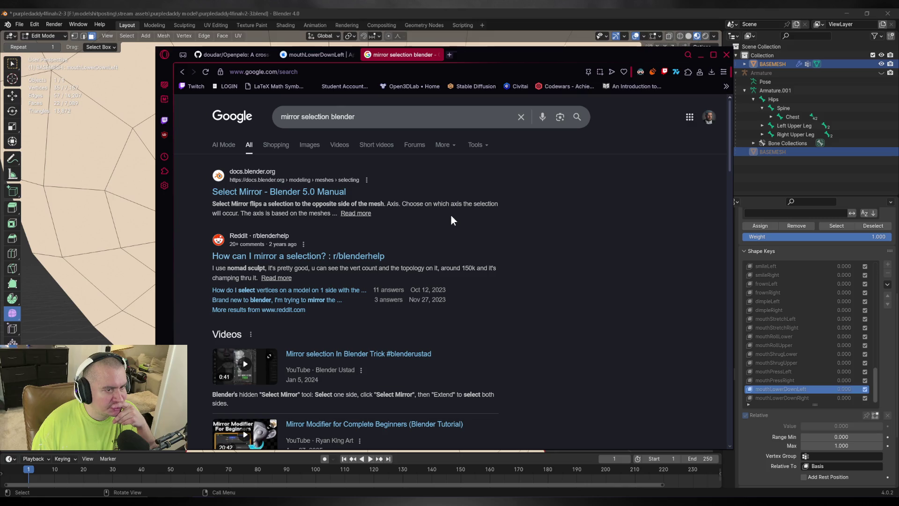
click(281, 193)
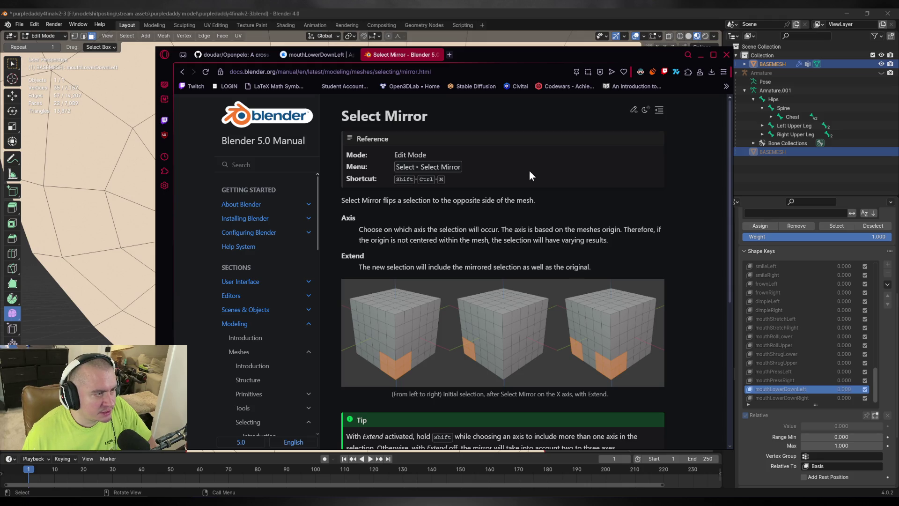
click(409, 12)
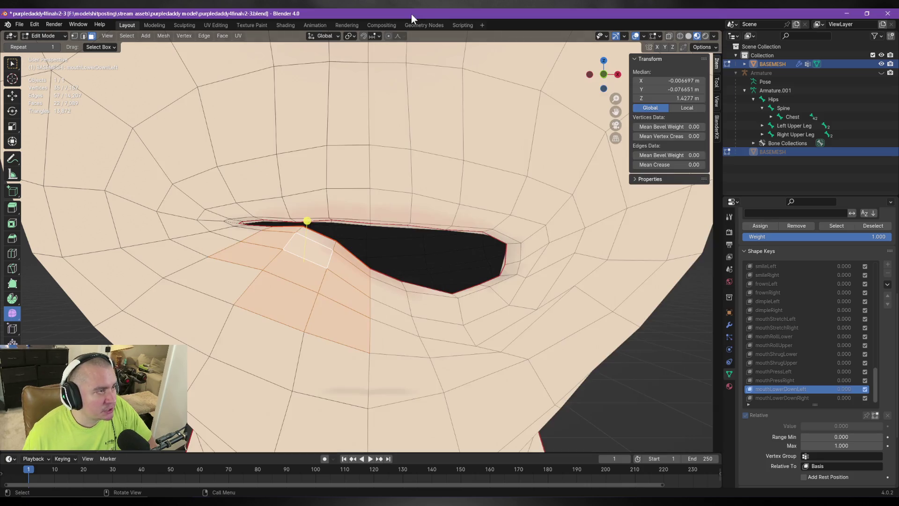
Step: Mirror the lower-lip face selection to the opposite side with Select Mirror
click(128, 37)
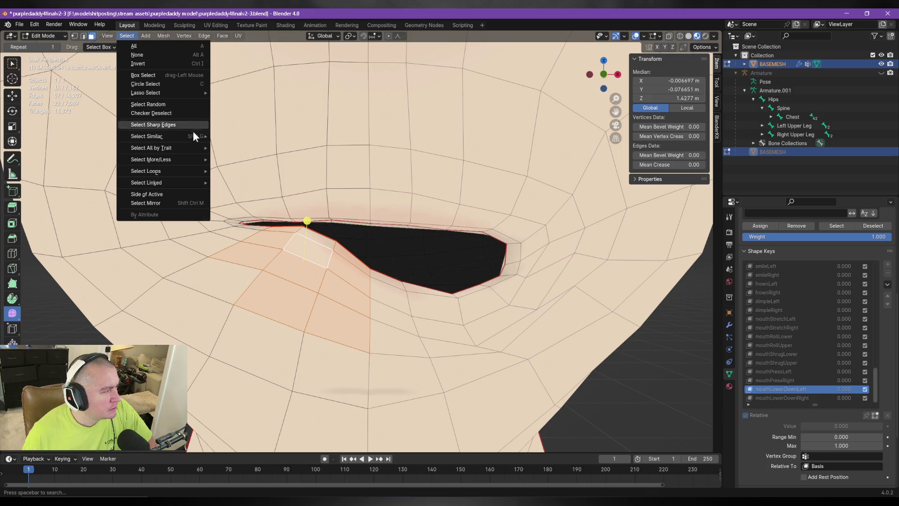
click(194, 203)
mouse_move(422, 253)
middle_down()
mouse_move(505, 253)
mouse_move(585, 328)
middle_up()
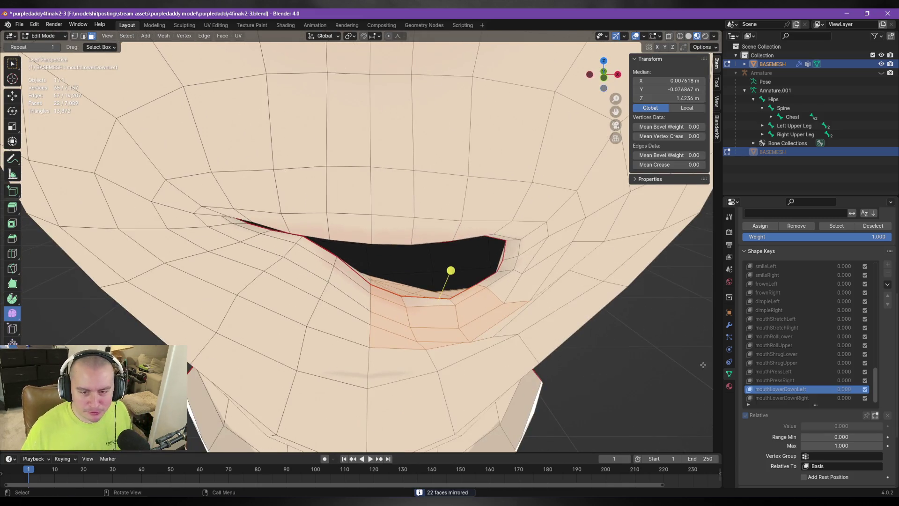
Step: On mouthLowerDownRight, move the mirrored lip vertices slightly, then undo the move
click(795, 398)
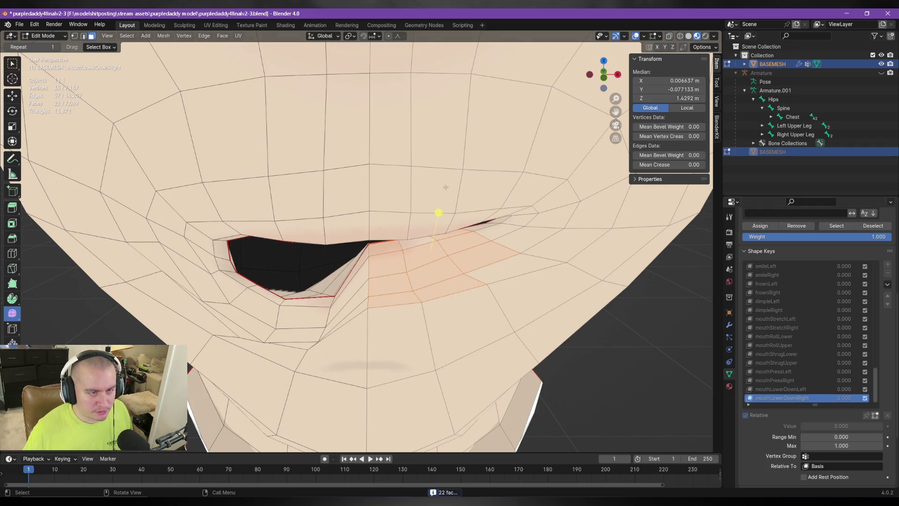
key(g)
click(438, 214)
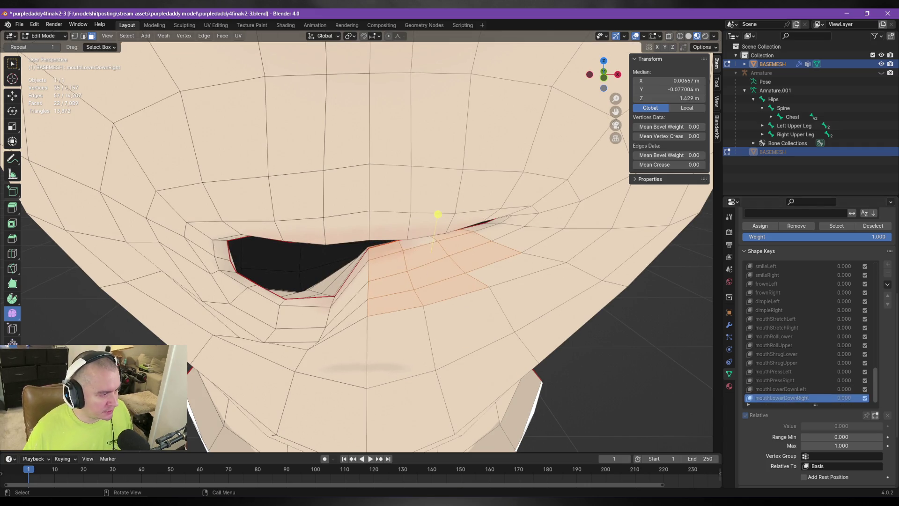
key(ctrl+z)
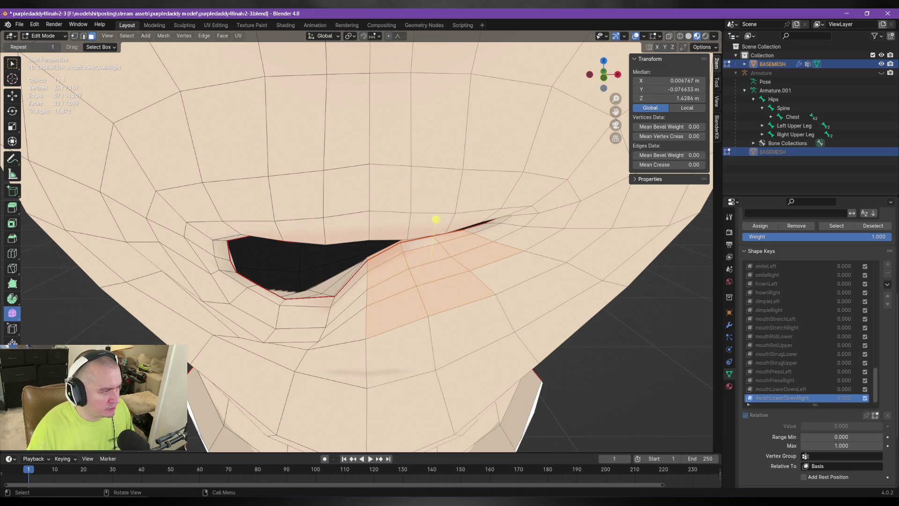
mouse_move(282, 388)
middle_down()
mouse_move(638, 315)
mouse_move(703, 319)
mouse_move(402, 237)
middle_up()
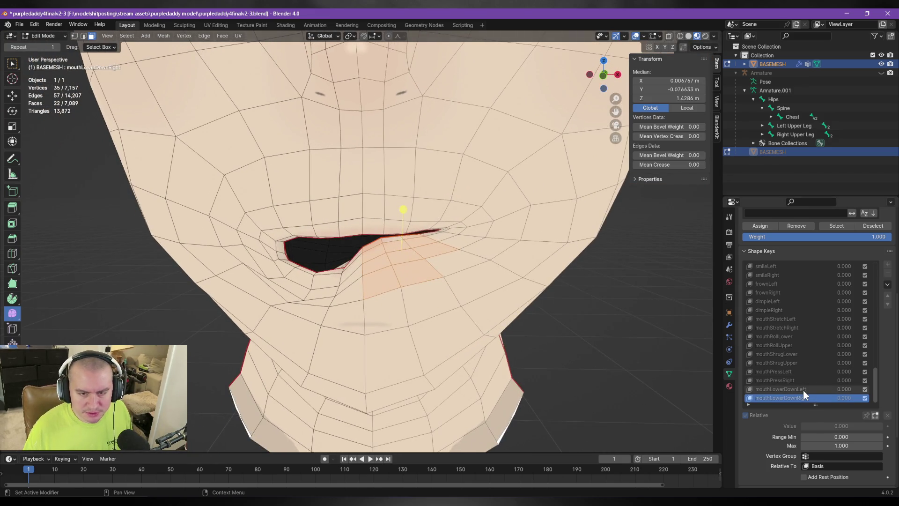
Step: Toggle between mouthLowerDownLeft and mouthLowerDownRight in the Shape Keys list to compare them
click(804, 390)
click(805, 398)
click(803, 389)
click(804, 398)
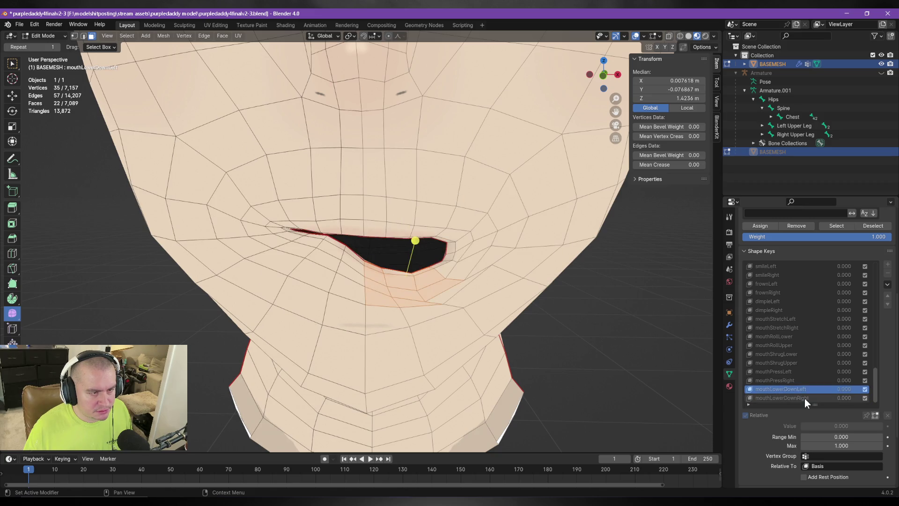
click(803, 391)
click(804, 398)
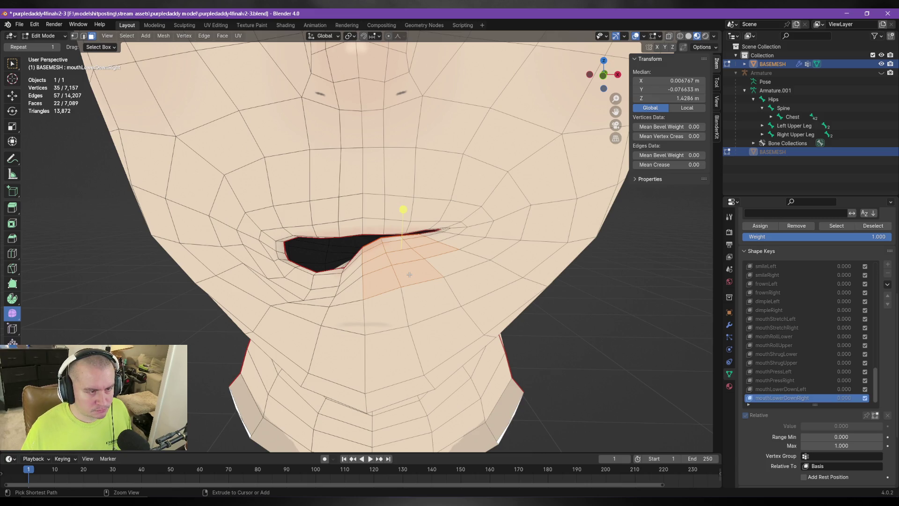
Step: Step between the two keys with the arrow keys, ending on mouthLowerDownLeft viewed from below
key(Up)
key(Down)
key(Up)
key(Down)
key(Up)
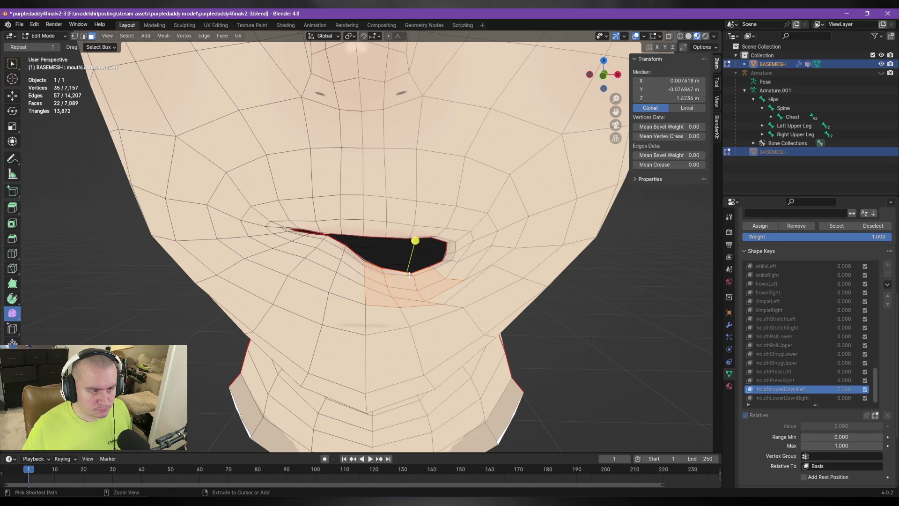
key(Down)
middle_drag(409, 274, 408, 228)
click(772, 389)
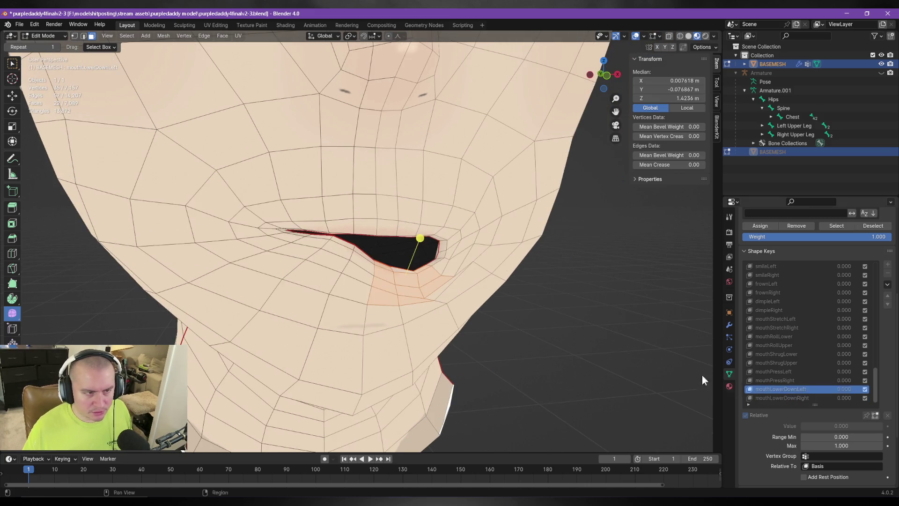
middle_drag(353, 237, 333, 265)
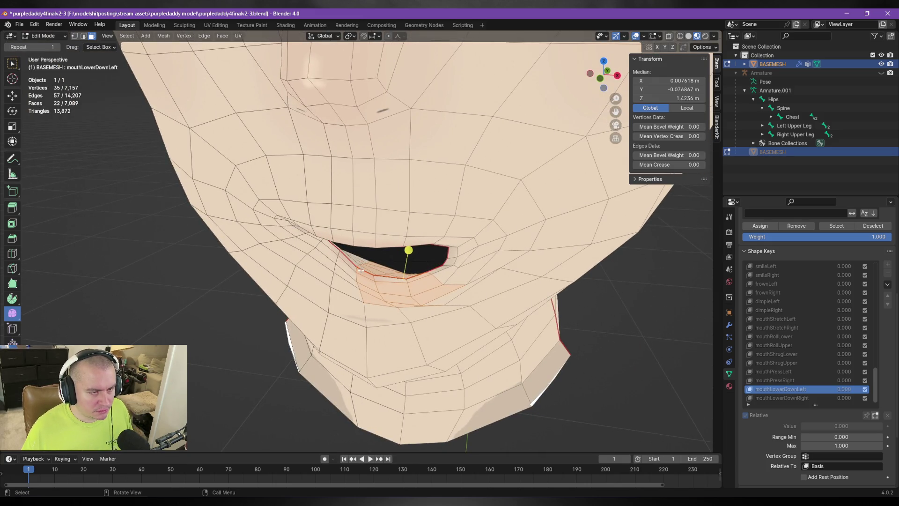
scroll(369, 296, up, 2)
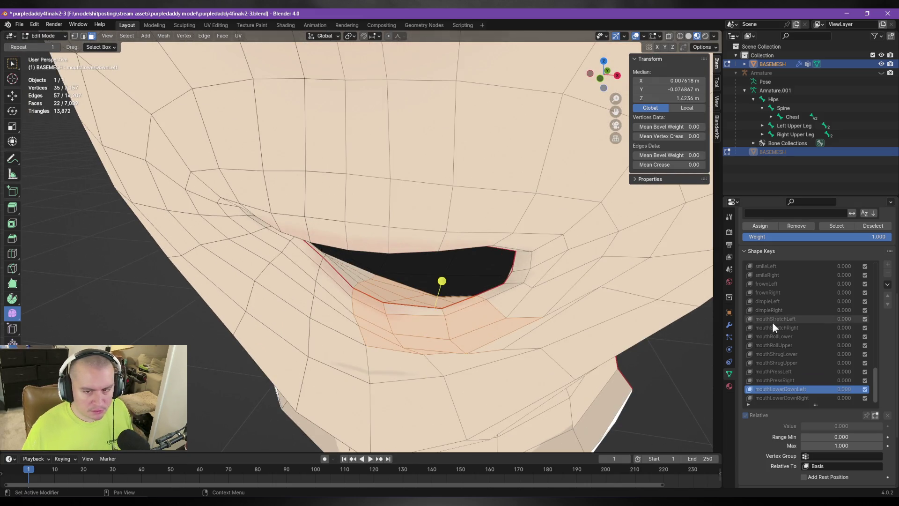
Step: Rename the vertex group 'Group' to 'temp'
scroll(890, 333, up, 6)
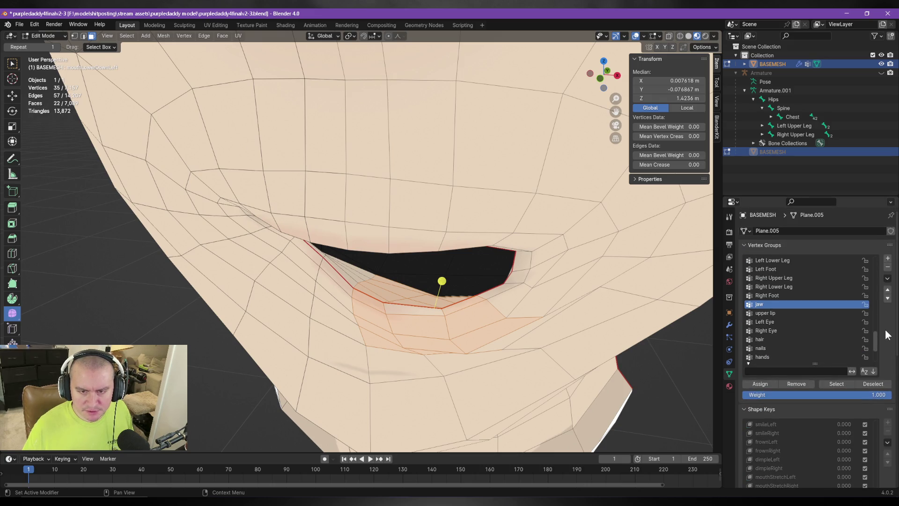
scroll(806, 351, down, 5)
click(803, 357)
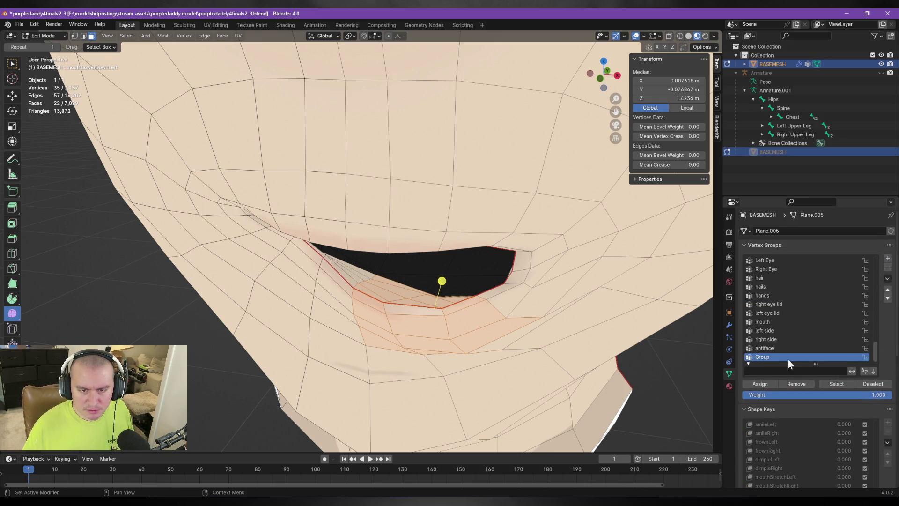
double_click(802, 357)
text(temp)
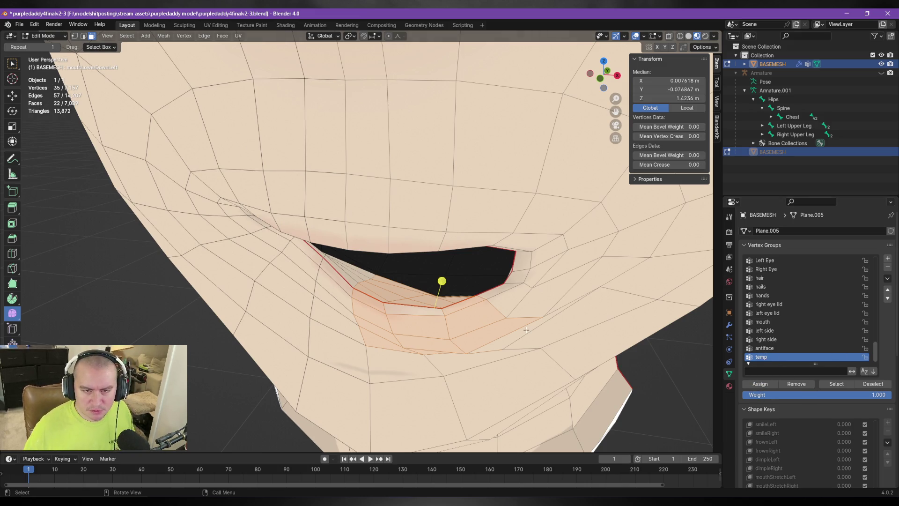
Step: In vertex mode, select a shortest-path row of nine vertices along the lower lip
middle_drag(385, 283, 391, 264)
key(1)
click(378, 277)
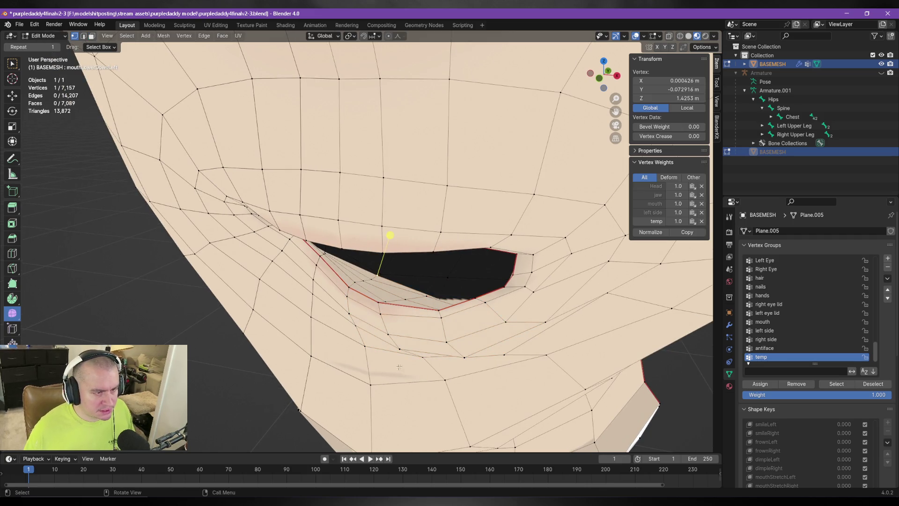
ctrl+click(366, 357)
mouse_move(367, 357)
middle_down()
mouse_move(431, 362)
mouse_move(430, 355)
middle_up()
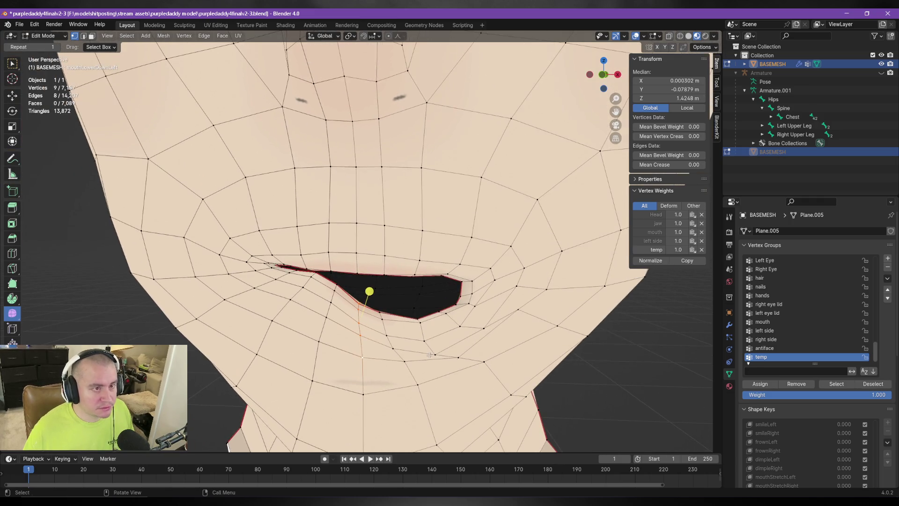
click(130, 37)
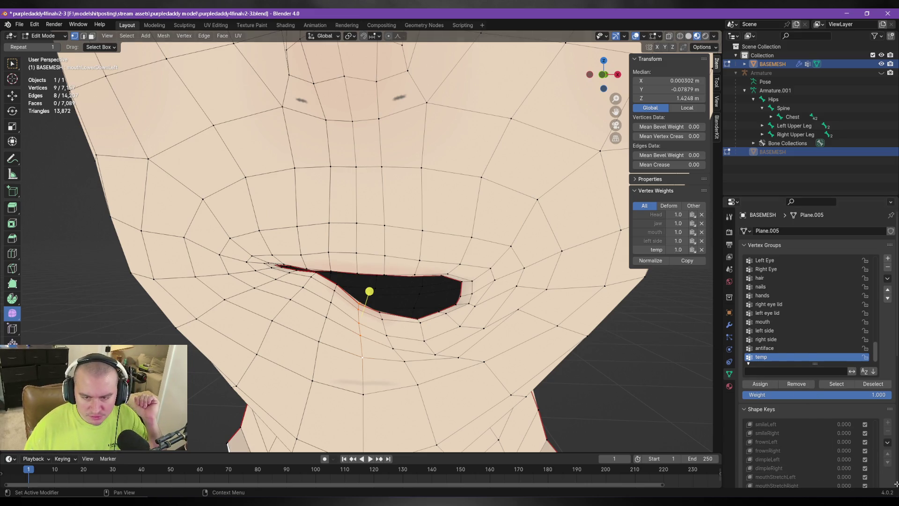
Step: On mouthLowerDownRight, apply Blend from Shape using mouthLowerDownLeft to the selected centre lip vertices
scroll(894, 480, down, 10)
drag(815, 314, 815, 349)
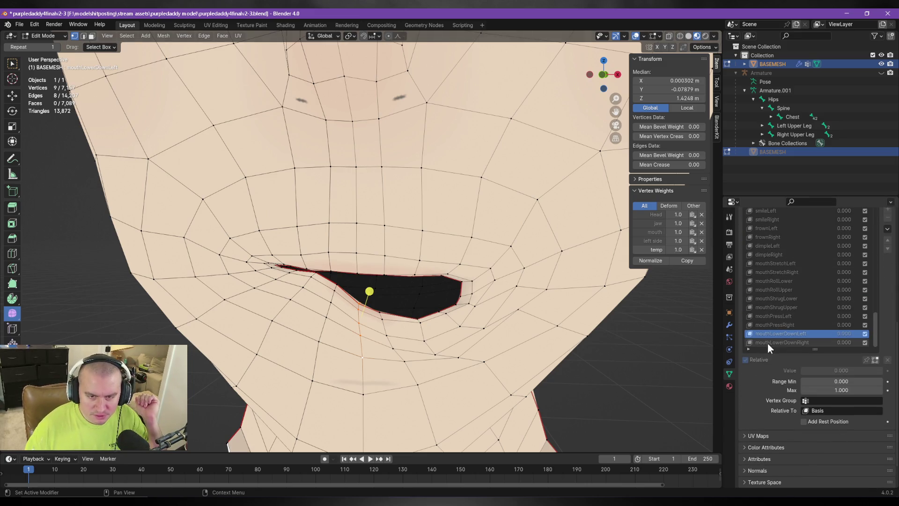
click(769, 343)
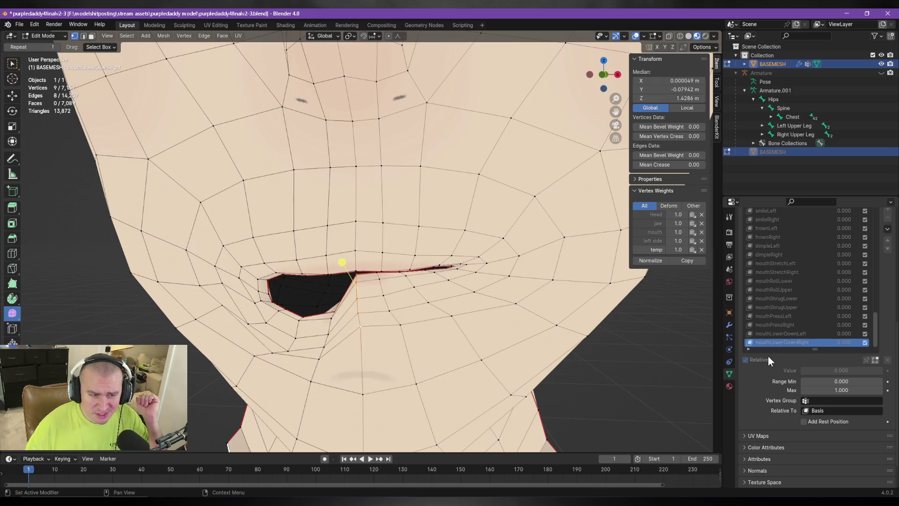
click(188, 35)
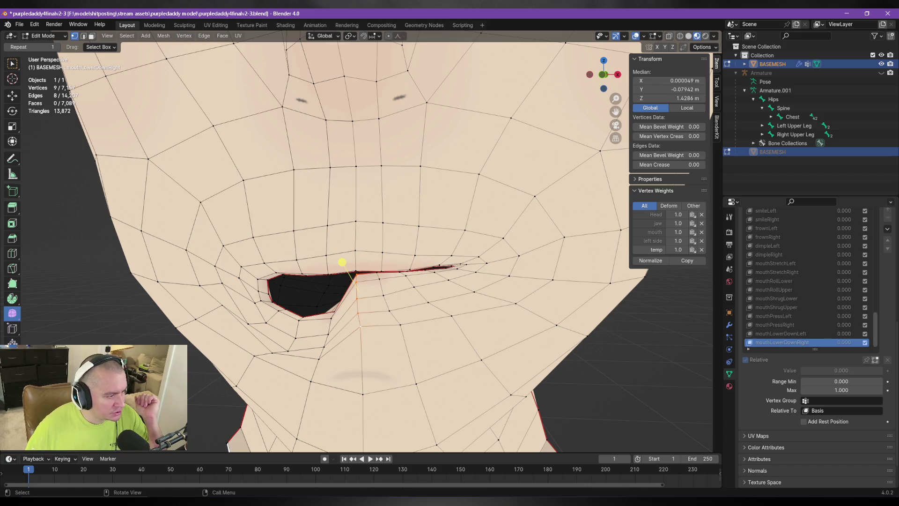
click(127, 351)
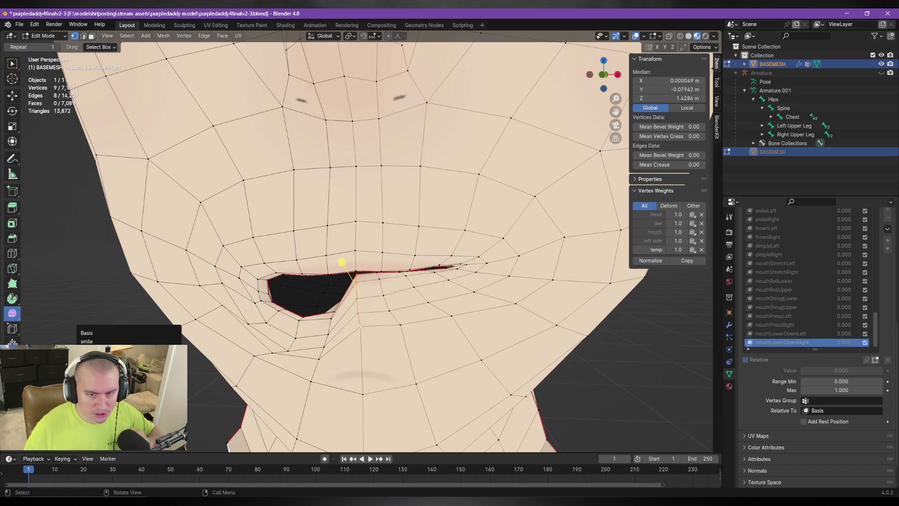
text(mouth)
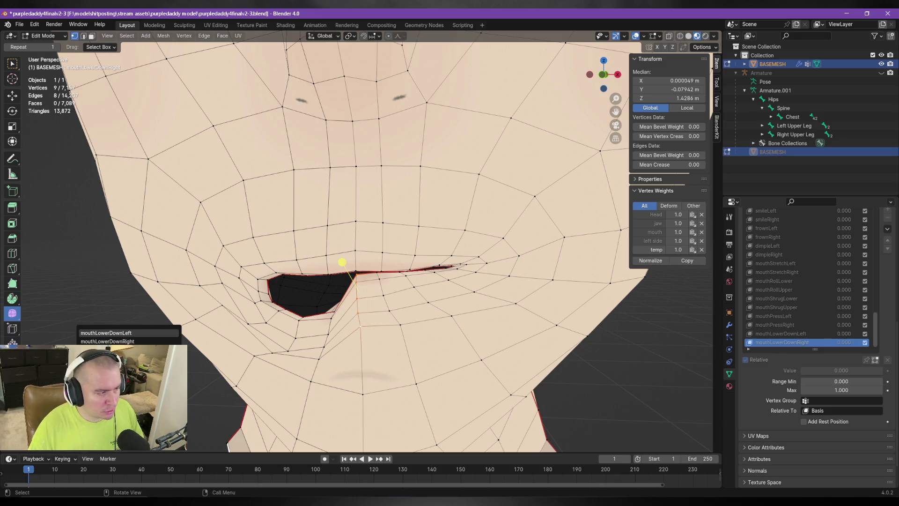
key(Return)
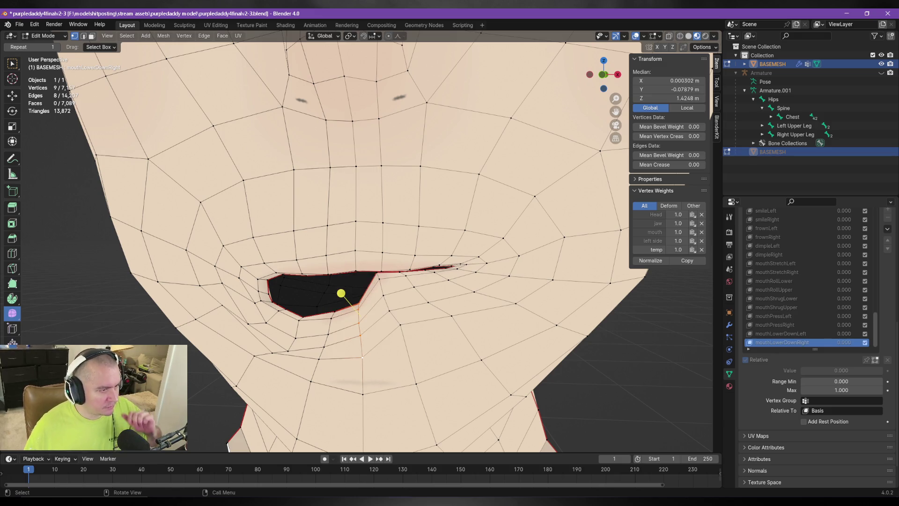
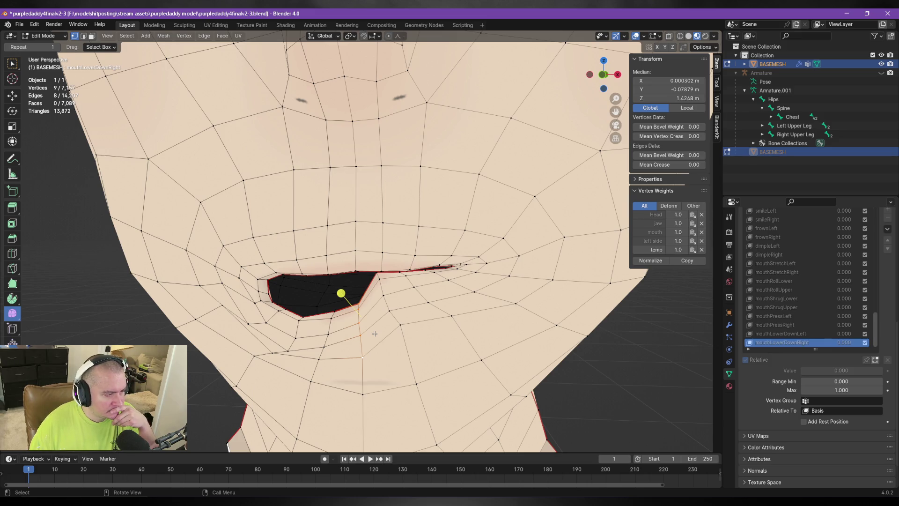
Step: Select the temp vertex group and smooth the lower-lip vertices in mouthLowerDownRight
click(357, 272)
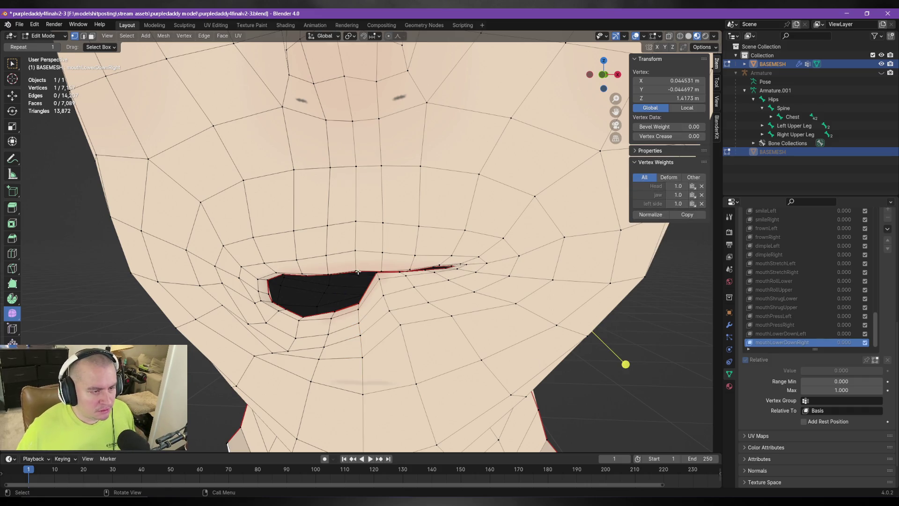
click(408, 323)
scroll(815, 318, up, 6)
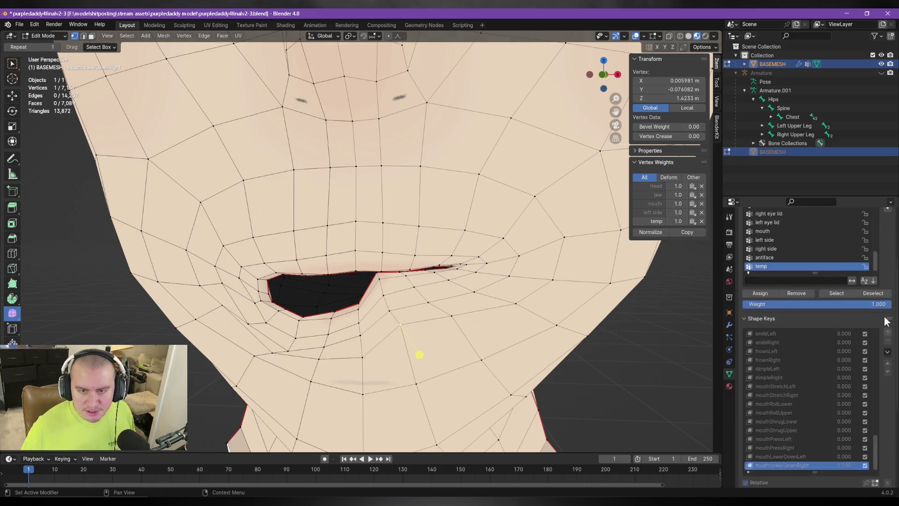
click(843, 312)
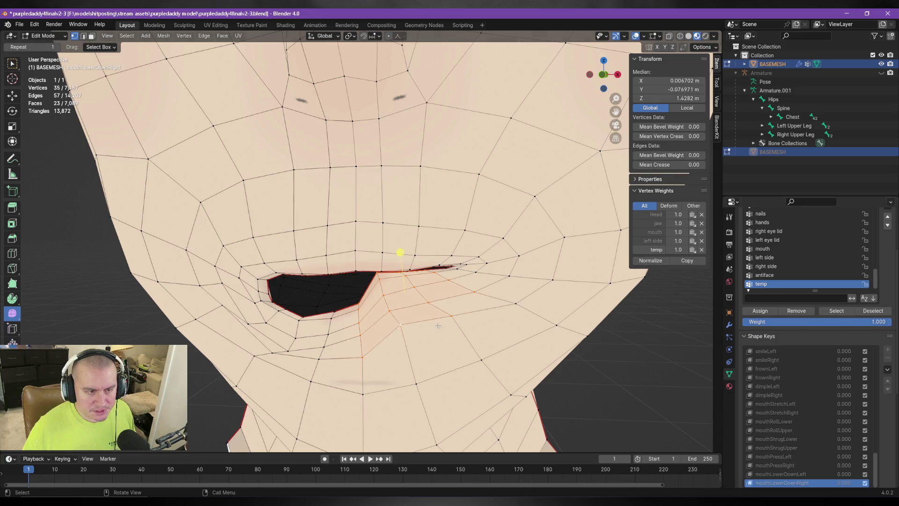
drag(400, 253, 402, 270)
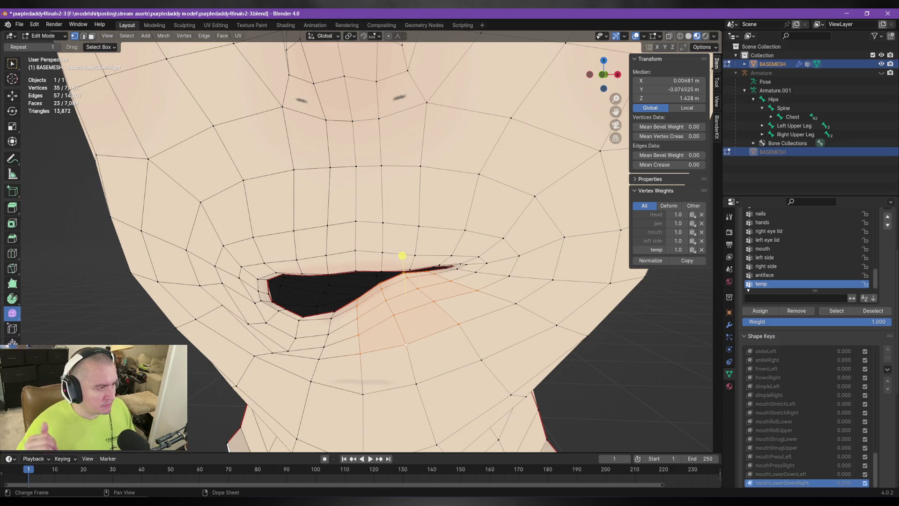
scroll(401, 285, down, 3)
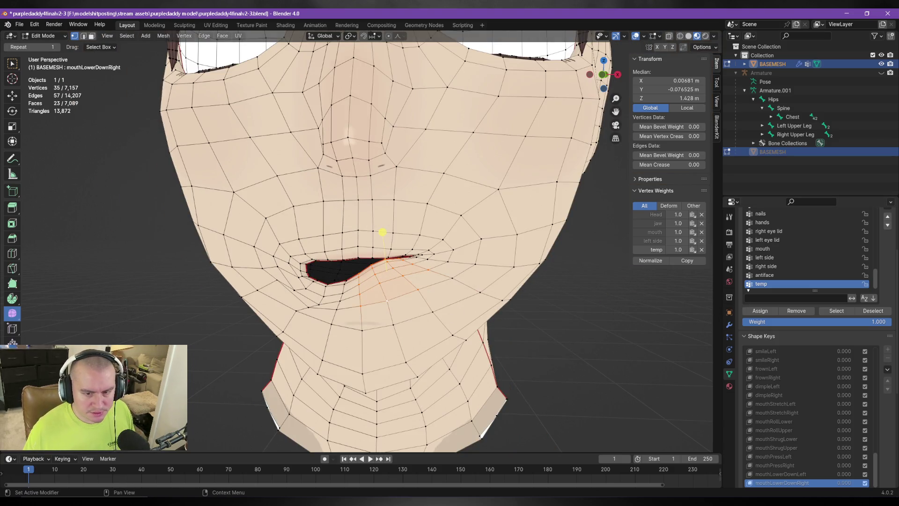
Step: Compare the mouthLowerDownLeft and mouthLowerDownRight shapes, ending on mouthLowerDownRight
key(Up)
key(Down)
key(Up)
click(795, 482)
click(794, 472)
click(795, 481)
click(794, 472)
click(795, 482)
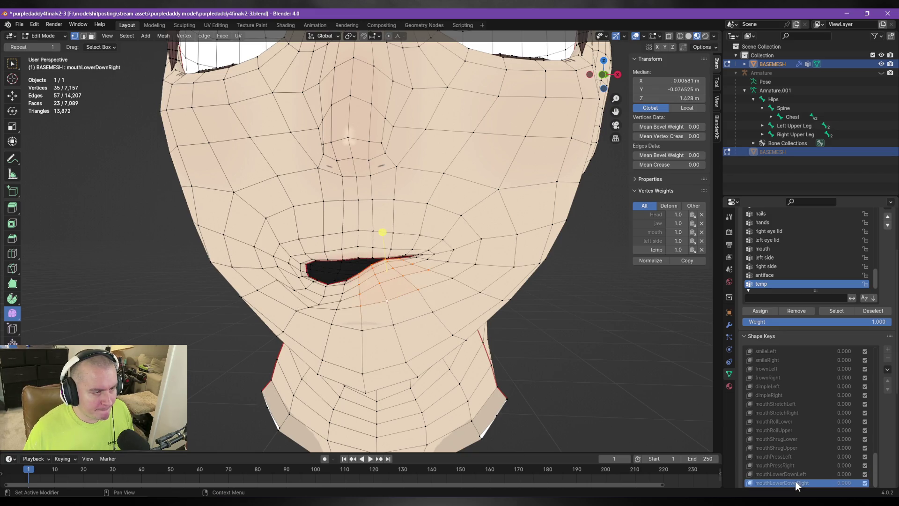
click(794, 474)
click(796, 483)
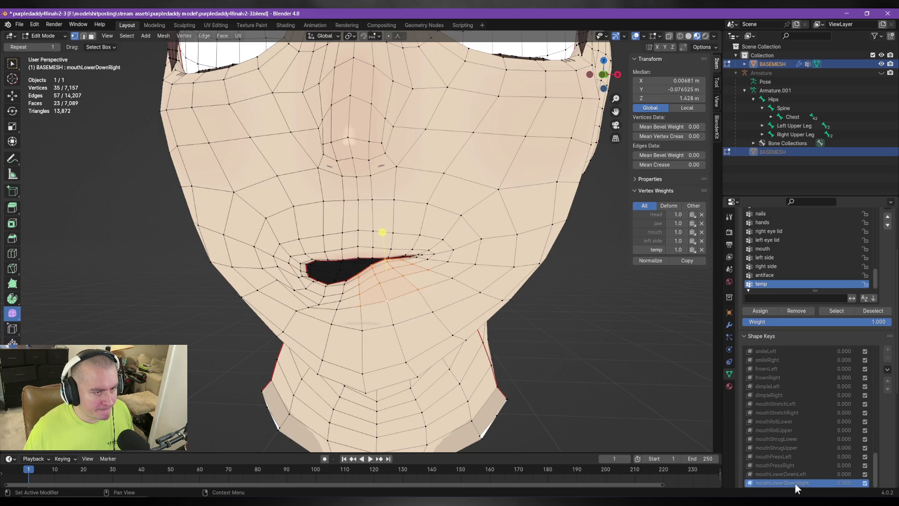
Step: Clear the vertex selection, return to a front view and save the file
mouse_move(605, 370)
middle_down()
mouse_move(555, 331)
mouse_move(553, 349)
middle_up()
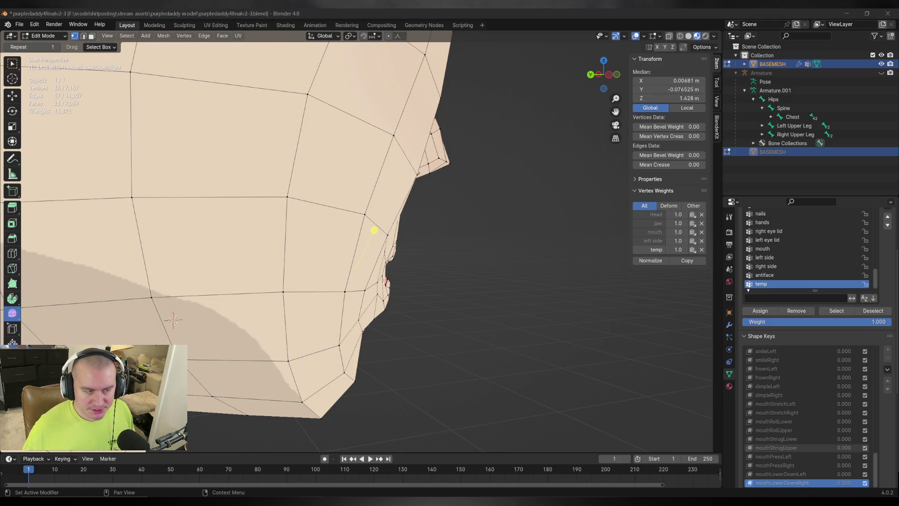
click(516, 288)
mouse_move(564, 311)
middle_down()
mouse_move(482, 311)
mouse_move(491, 297)
mouse_move(472, 305)
mouse_move(520, 307)
mouse_move(449, 298)
mouse_move(356, 261)
mouse_move(322, 287)
mouse_move(384, 281)
mouse_move(317, 277)
mouse_move(275, 287)
mouse_move(255, 257)
mouse_move(346, 297)
mouse_move(335, 269)
mouse_move(382, 423)
mouse_move(337, 275)
mouse_move(311, 281)
middle_up()
key(ctrl+s)
scroll(356, 260, up, 3)
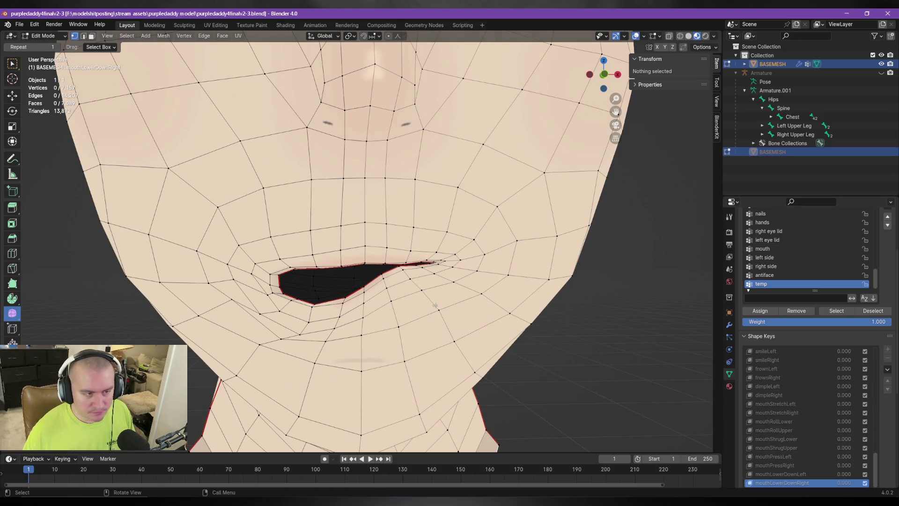
Step: Switch the head mesh back to Object Mode
key(Tab)
scroll(583, 408, down, 3)
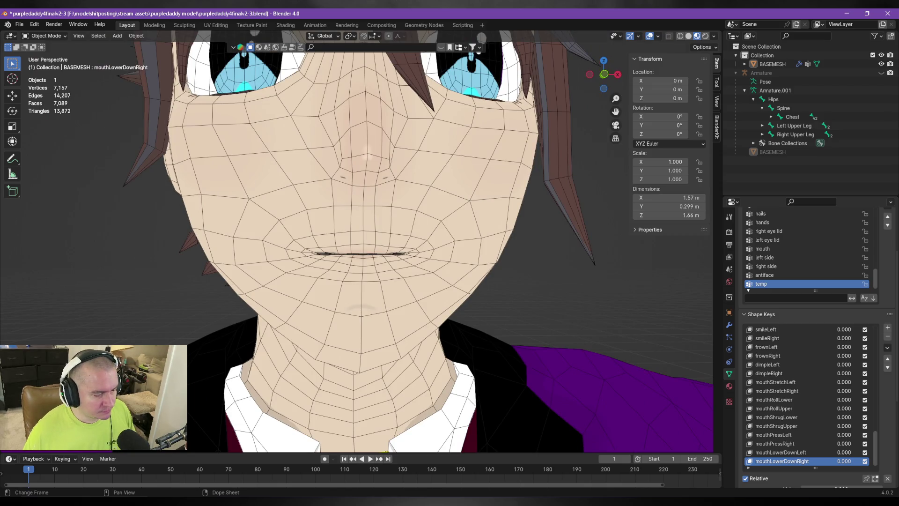
mouse_move(204, 501)
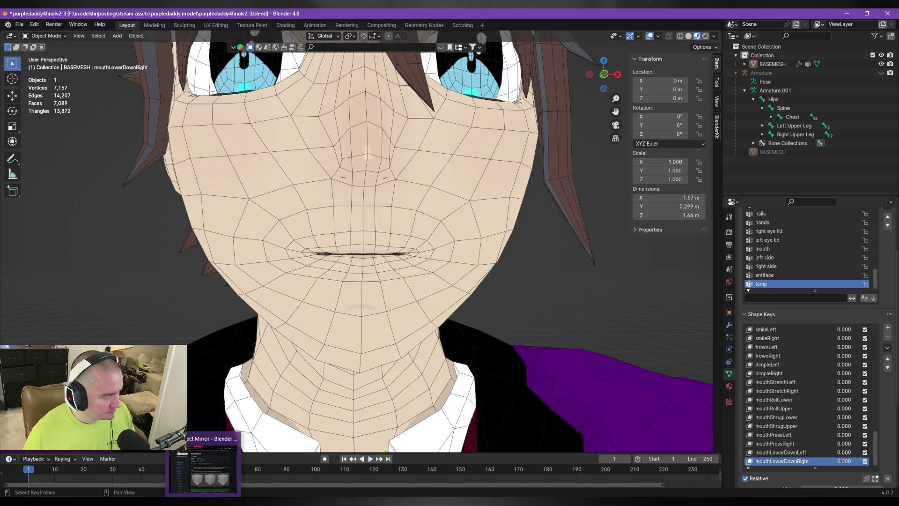
click(228, 470)
key(alt+Tab)
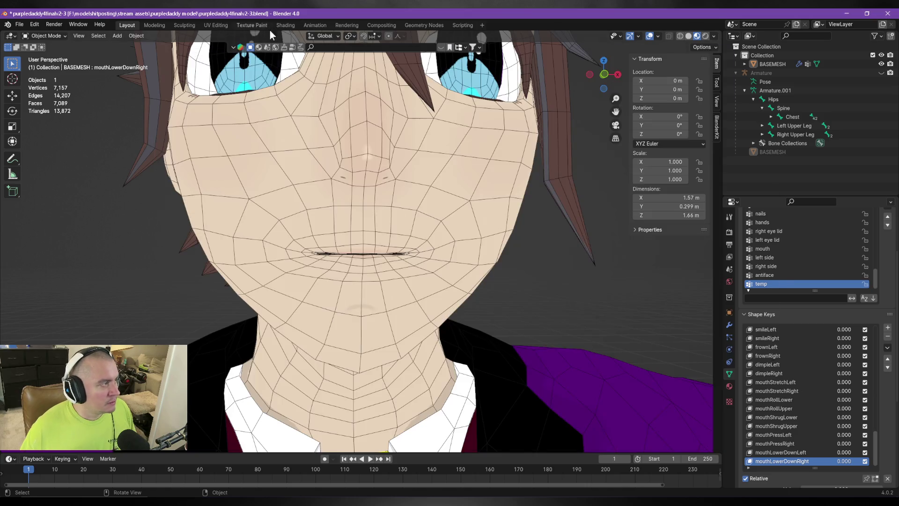
Step: Save the Blender file, close the Select Mirror manual and go back to the BlendShapeLocation list
key(ctrl+s)
key(alt+Tab)
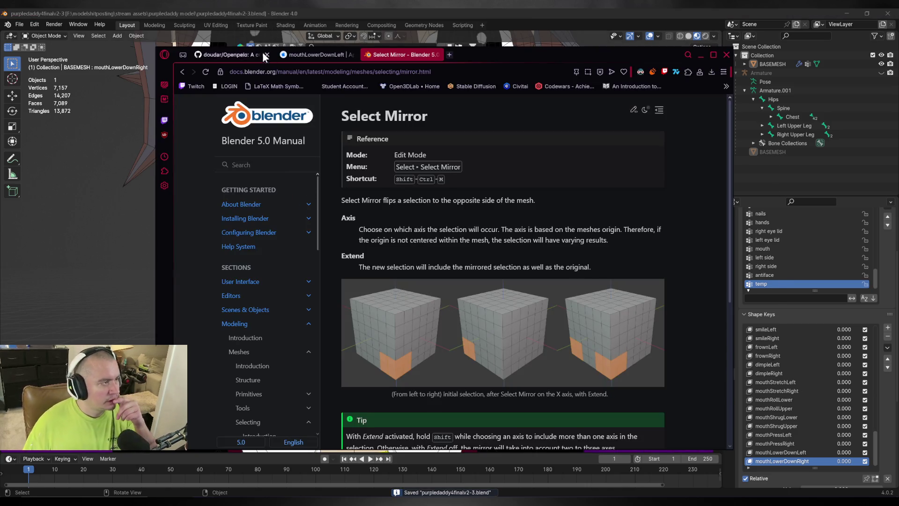
click(439, 55)
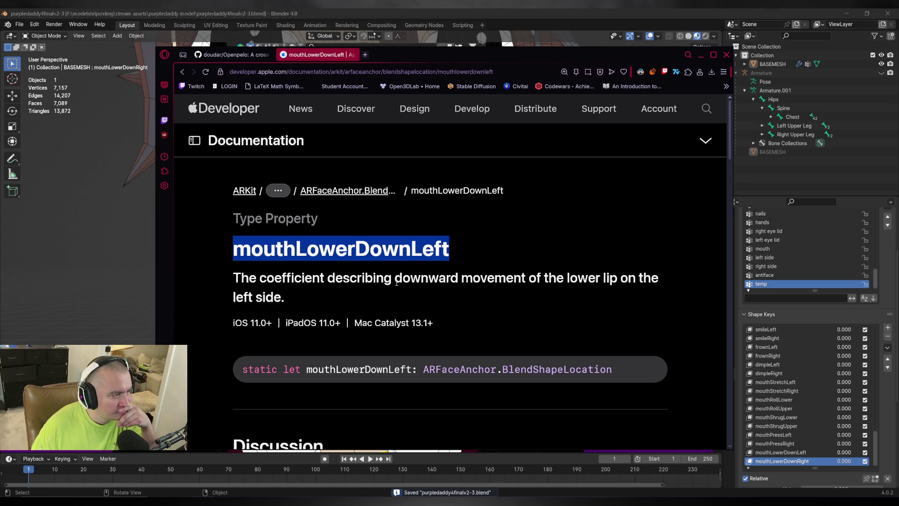
key(alt+Left)
Step: Open the mouthUpperUpLeft documentation page and scroll to its before/after face images
scroll(385, 293, down, 3)
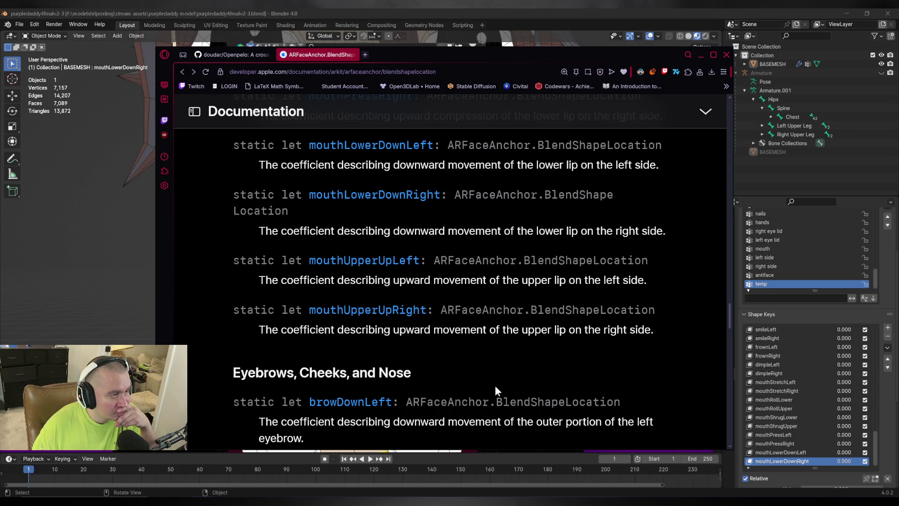
scroll(479, 358, up, 1)
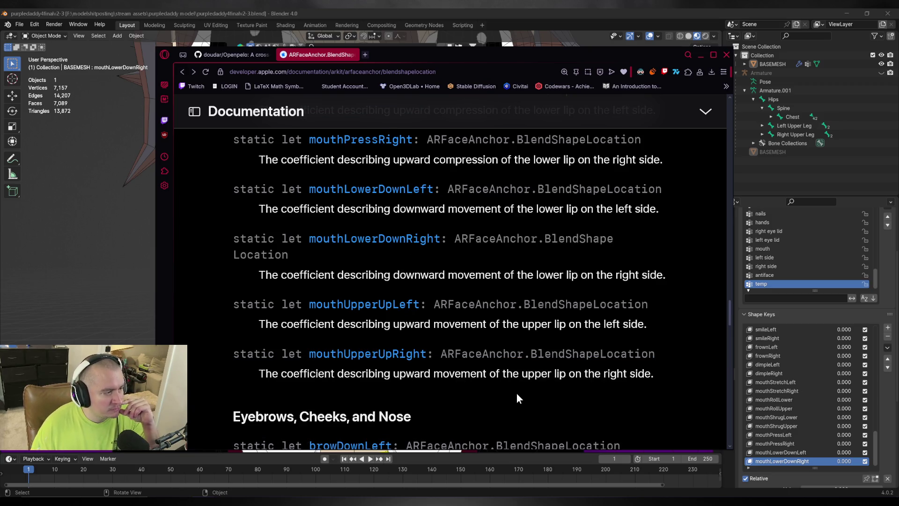
scroll(520, 396, down, 2)
scroll(557, 393, up, 2)
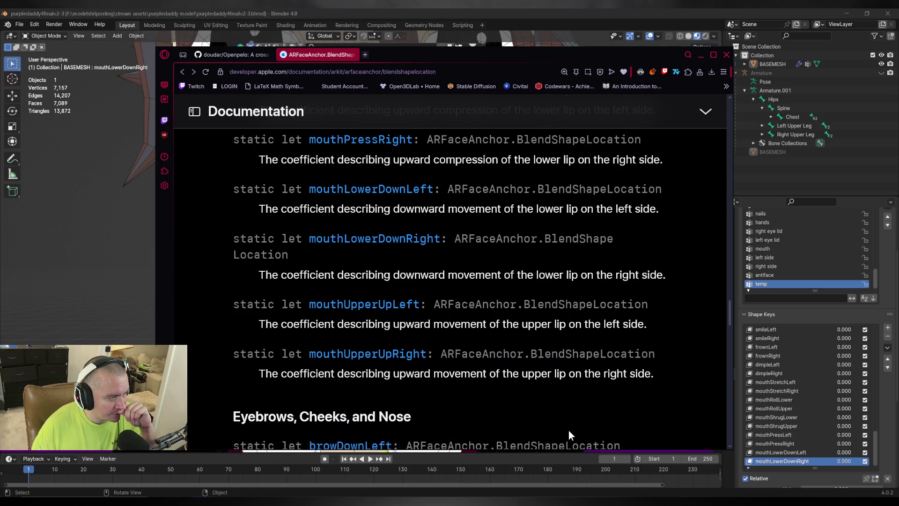
click(342, 305)
scroll(532, 344, down, 5)
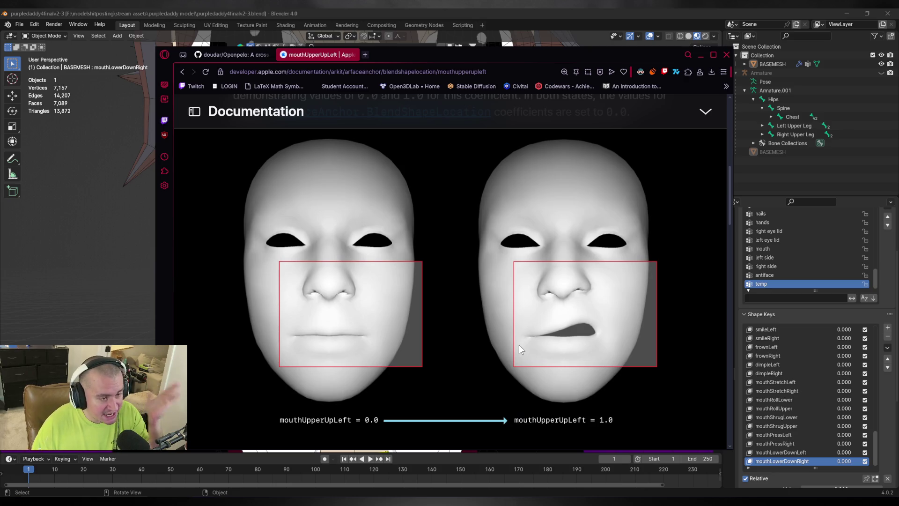
key(alt+Tab)
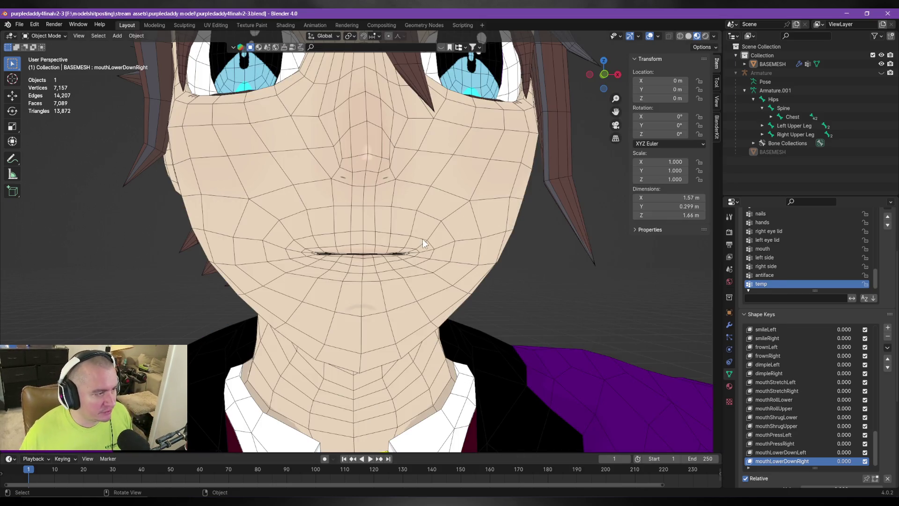
Step: Add shape key Key 64 after mouthLowerDownRight and begin renaming it
scroll(412, 236, up, 2)
mouse_move(412, 236)
middle_down()
mouse_move(491, 277)
mouse_move(459, 281)
mouse_move(537, 346)
mouse_move(520, 323)
mouse_move(547, 296)
middle_up()
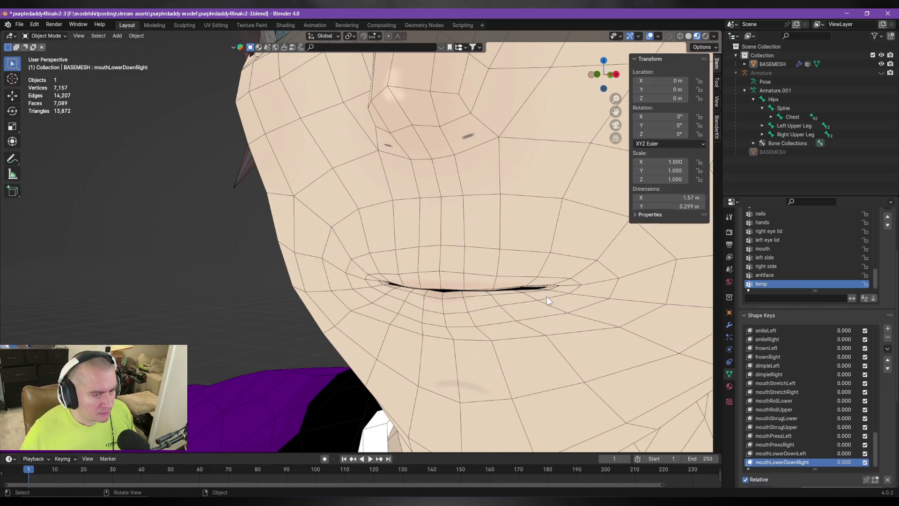
click(887, 327)
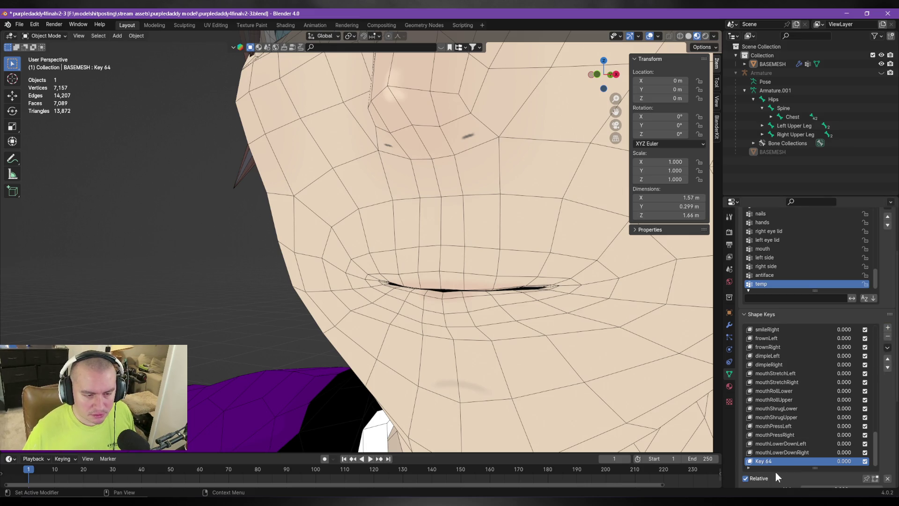
double_click(764, 461)
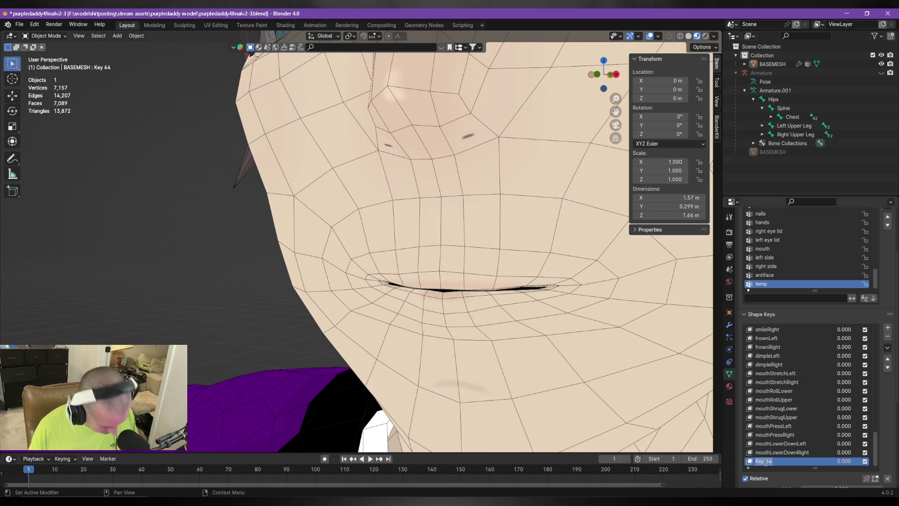
key(alt+Tab)
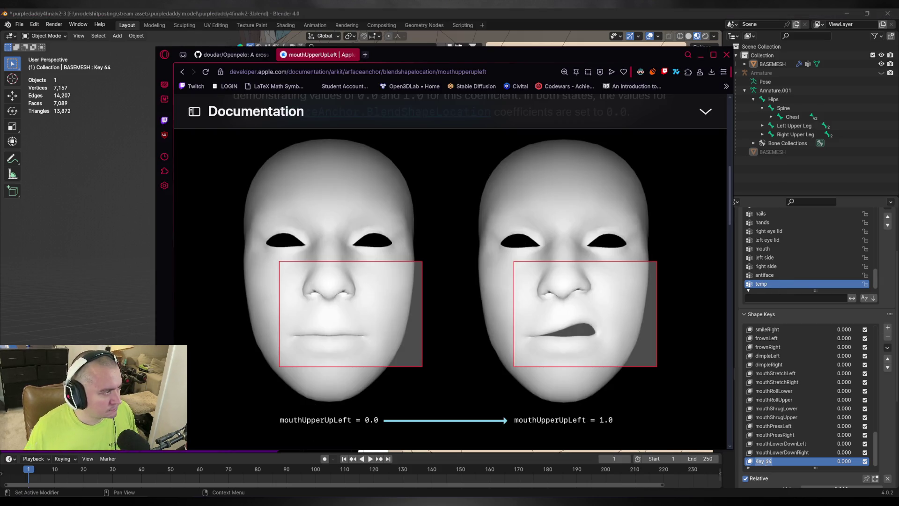
Step: Copy the mouthUpperUpLeft page title and put Key 64's name field into editing
scroll(538, 331, up, 5)
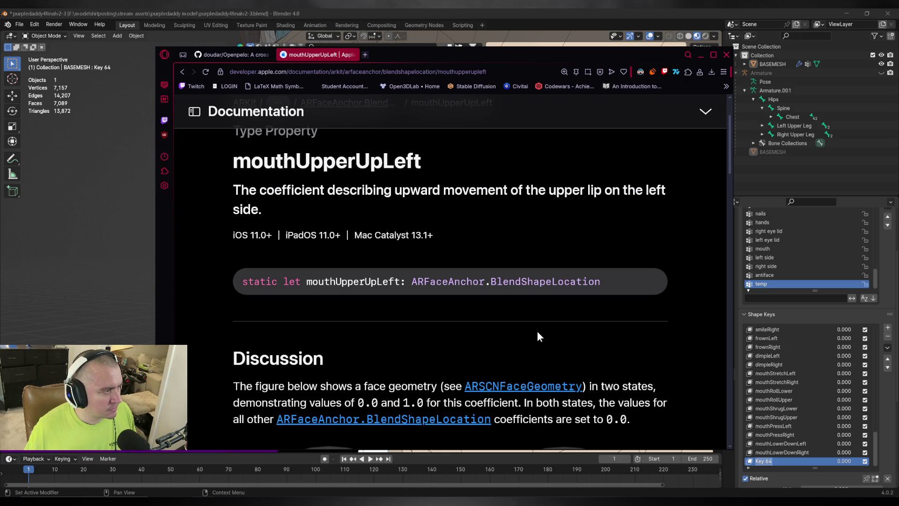
scroll(537, 331, down, 5)
scroll(538, 332, up, 8)
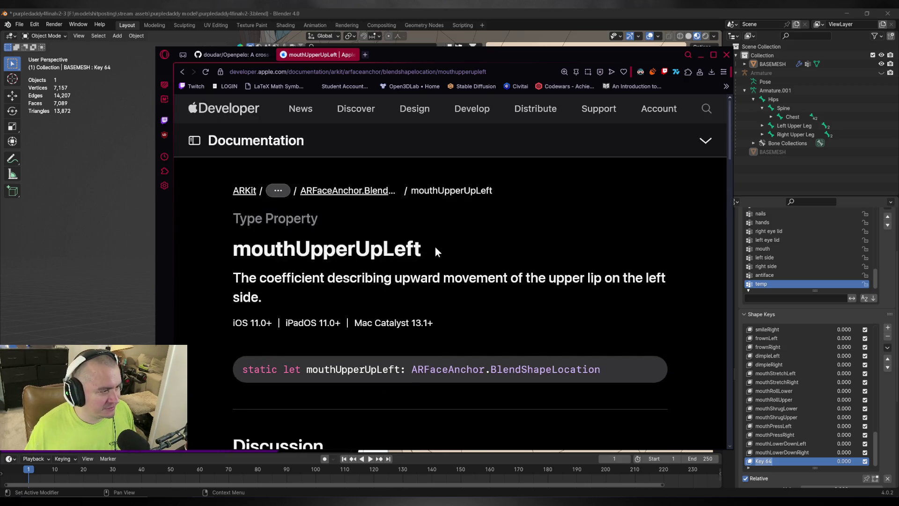
drag(435, 248, 209, 246)
key(ctrl+c)
key(alt+Tab)
click(767, 462)
Step: Rename the new shape key to mouthUpperUpBoth
key(ctrl+a)
key(ctrl+v)
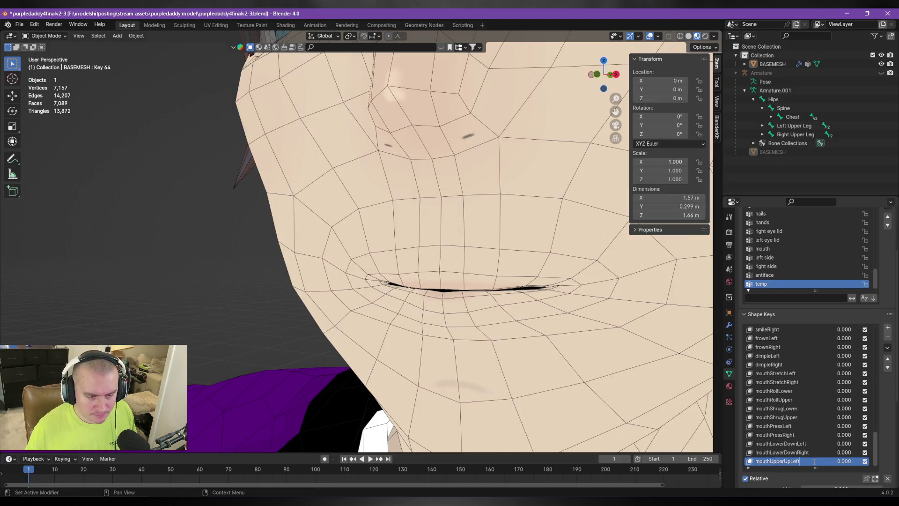
key(BackSpace)
key(BackSpace)
key(BackSpace)
text(Both)
key(Return)
Step: In Edit Mode face select, select the faces above the mouth and along the upper lip
key(Tab)
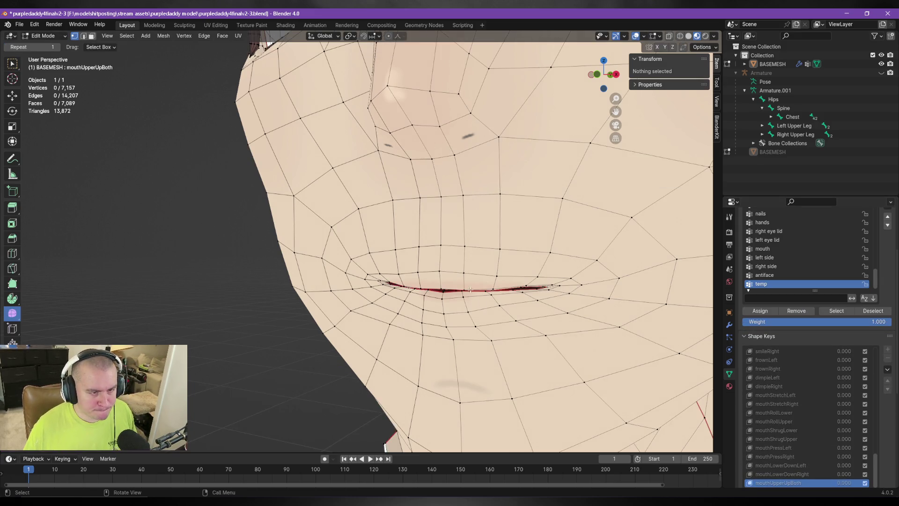
scroll(482, 282, up, 4)
key(3)
click(487, 253)
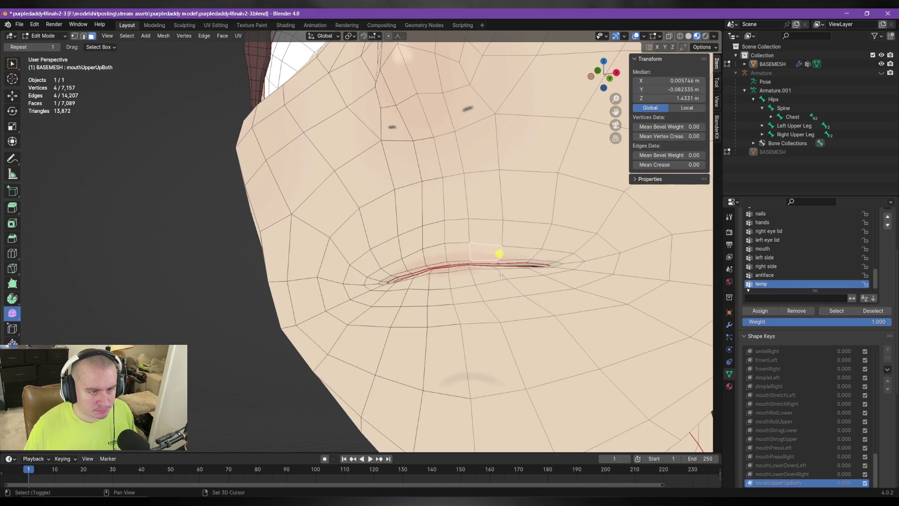
scroll(488, 253, up, 3)
middle_drag(479, 297, 470, 261)
shift+click(512, 267)
shift+click(518, 291)
shift+click(508, 297)
shift+click(500, 305)
shift+click(508, 307)
middle_drag(508, 307, 427, 325)
Step: Fly closer to the lips and refine the upper-lip face selection, adding the large left face
key(shift+grave)
key(w)
key(s)
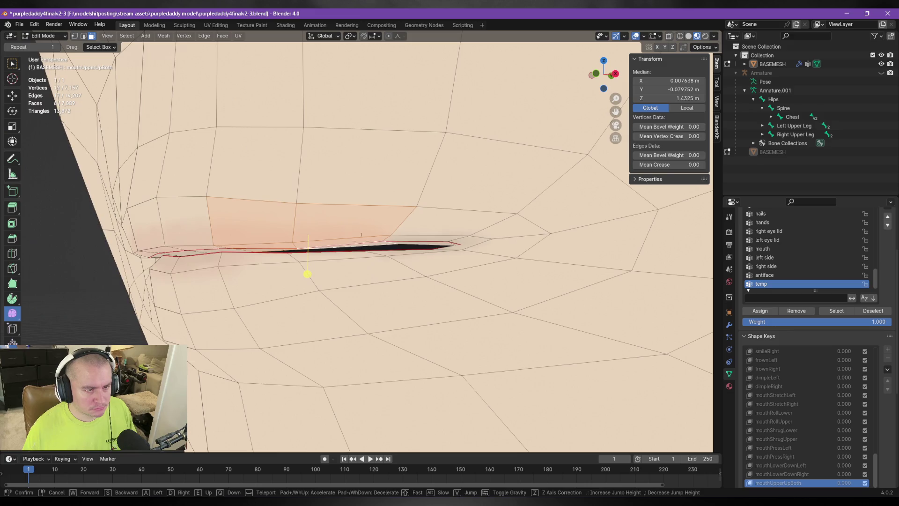
click(412, 269)
shift+click(355, 245)
shift+click(272, 244)
shift+click(272, 244)
shift+click(254, 266)
shift+click(328, 242)
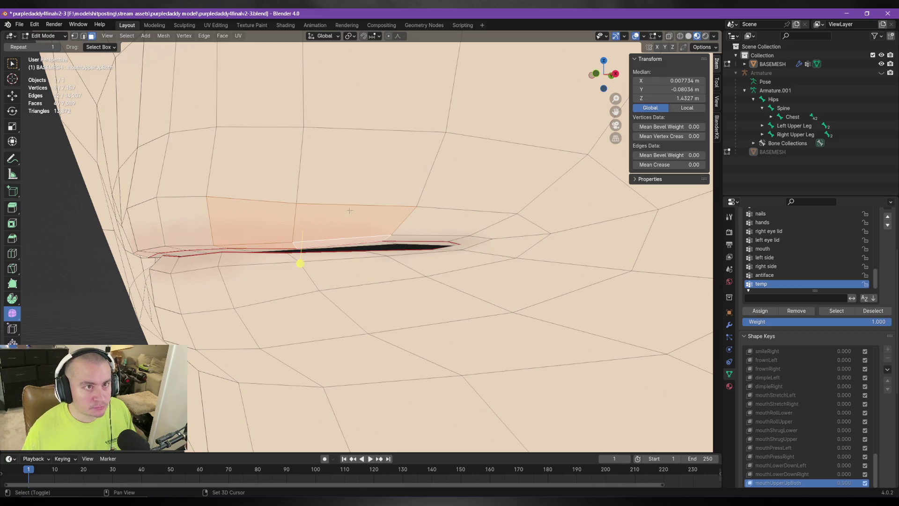
shift+click(259, 250)
key(shift+grave)
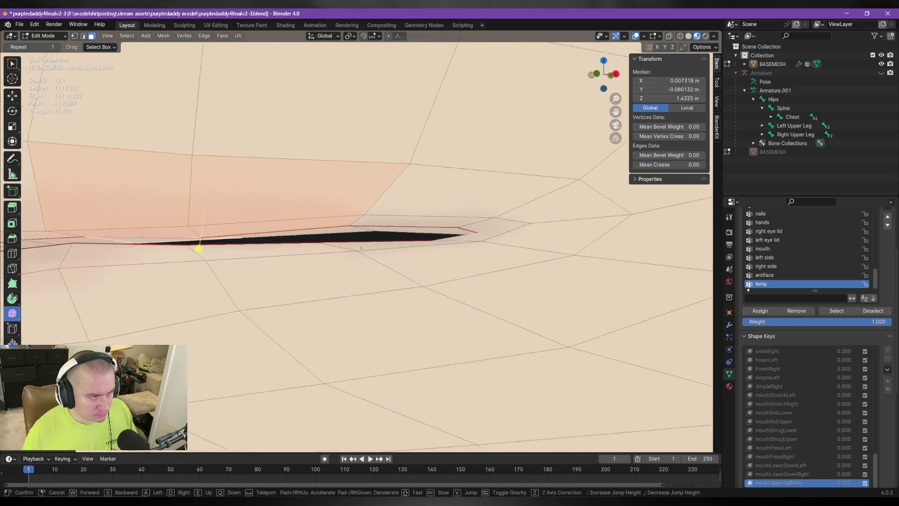
key(s)
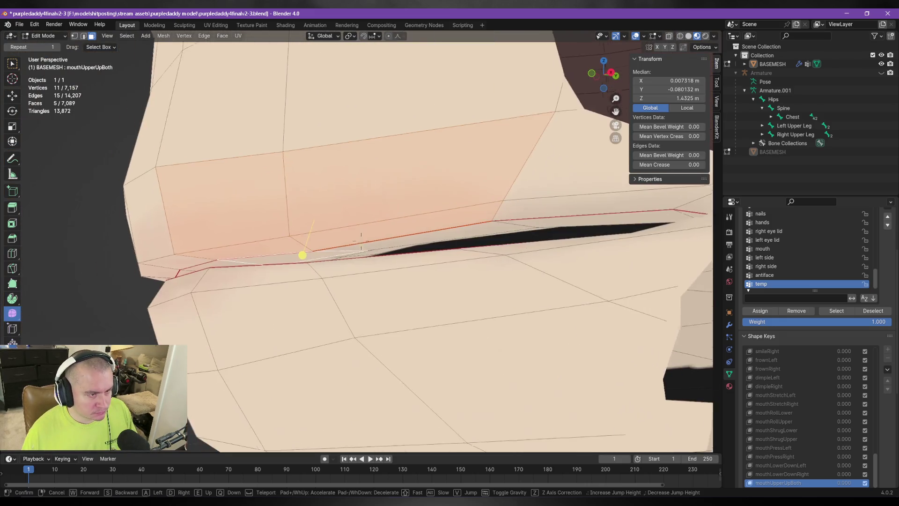
click(315, 251)
shift+click(354, 259)
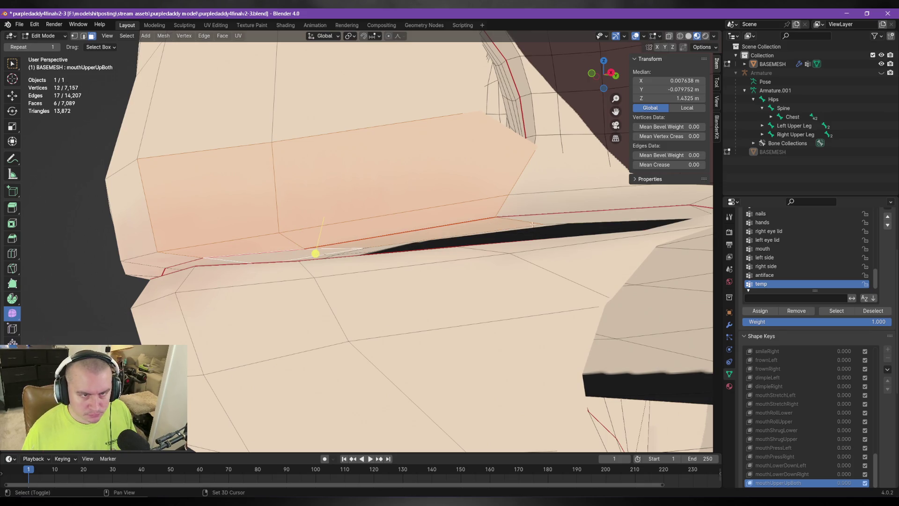
Step: Fly into the mouth slit and add two more lip faces to the selection
key(shift+grave)
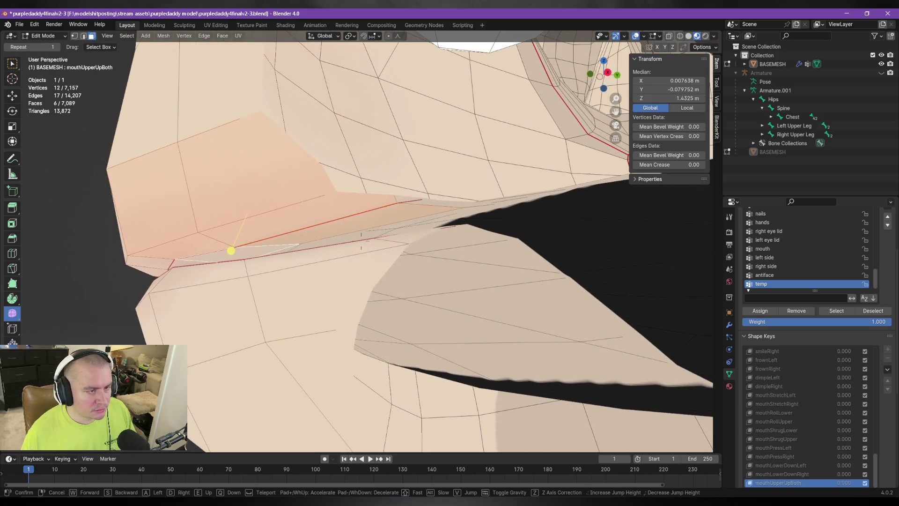
click(322, 225)
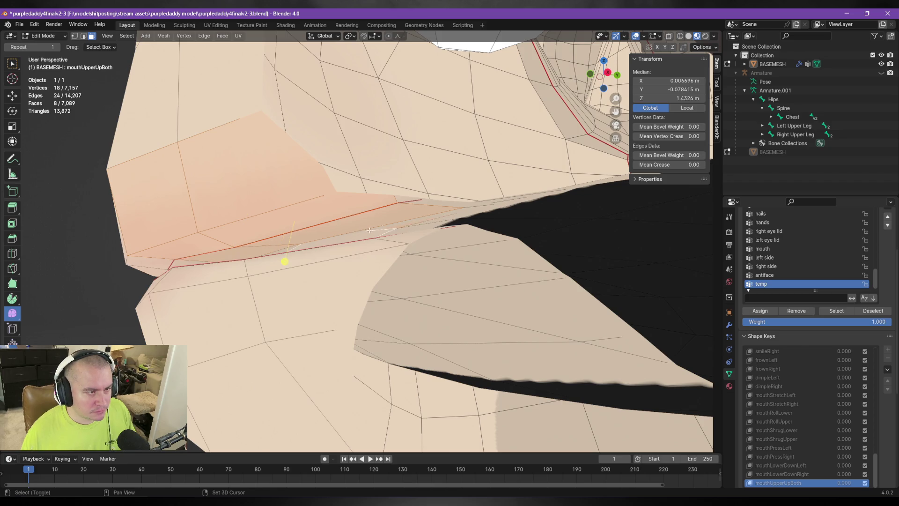
key(shift+grave)
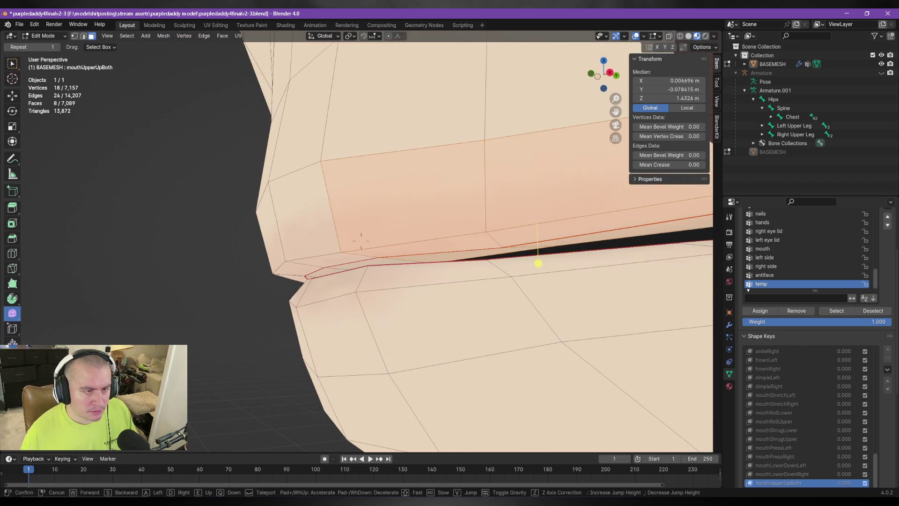
key(s)
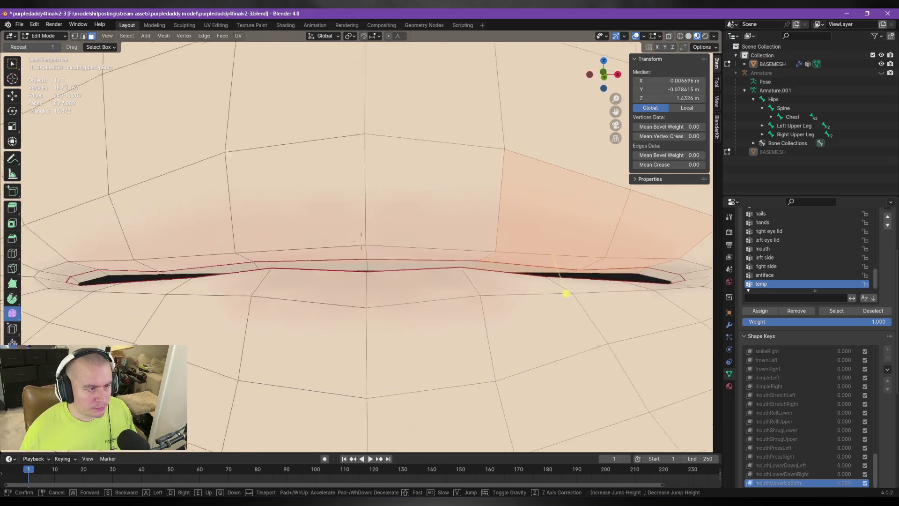
key(w)
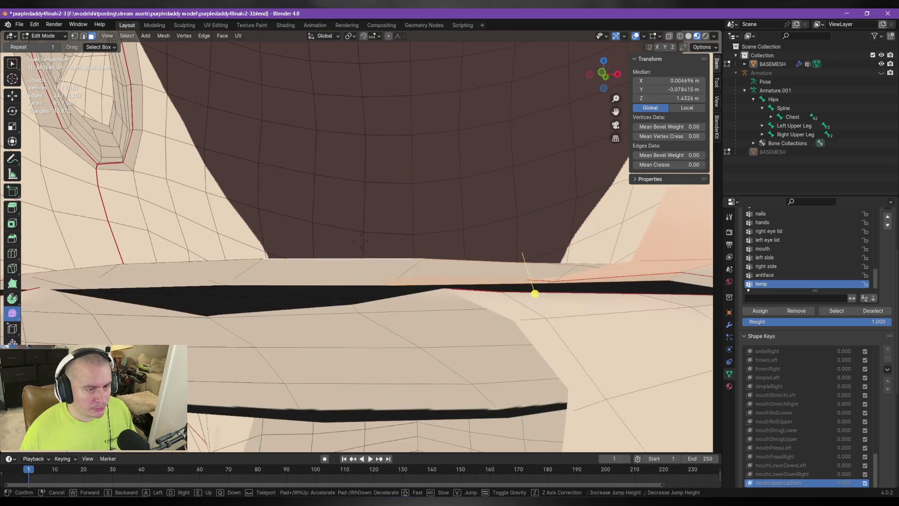
key(s)
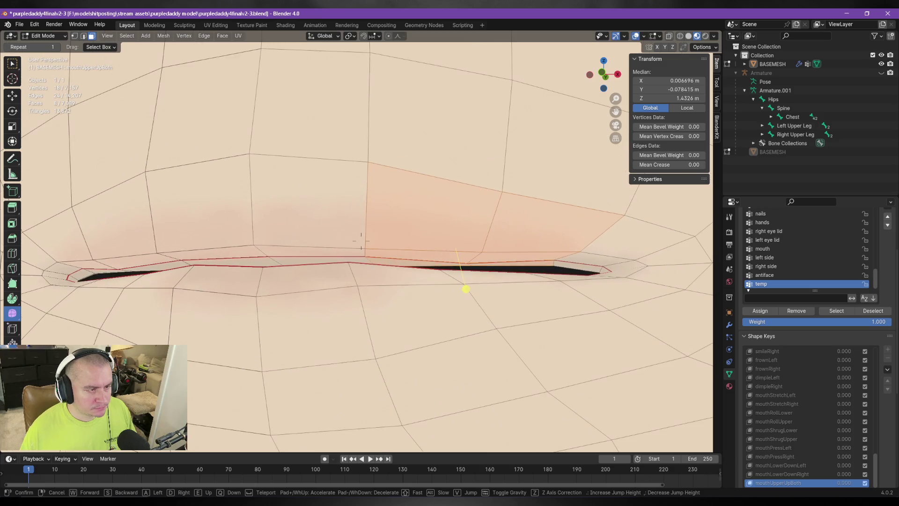
key(w)
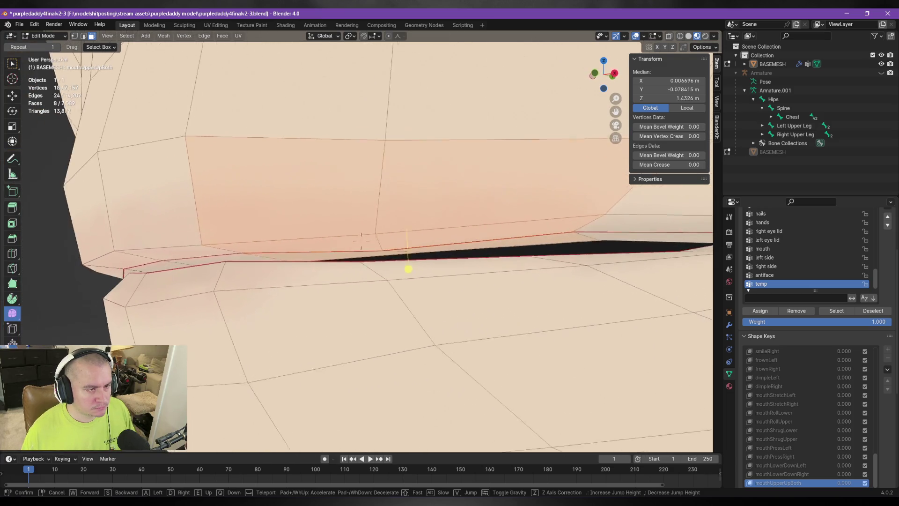
key(w)
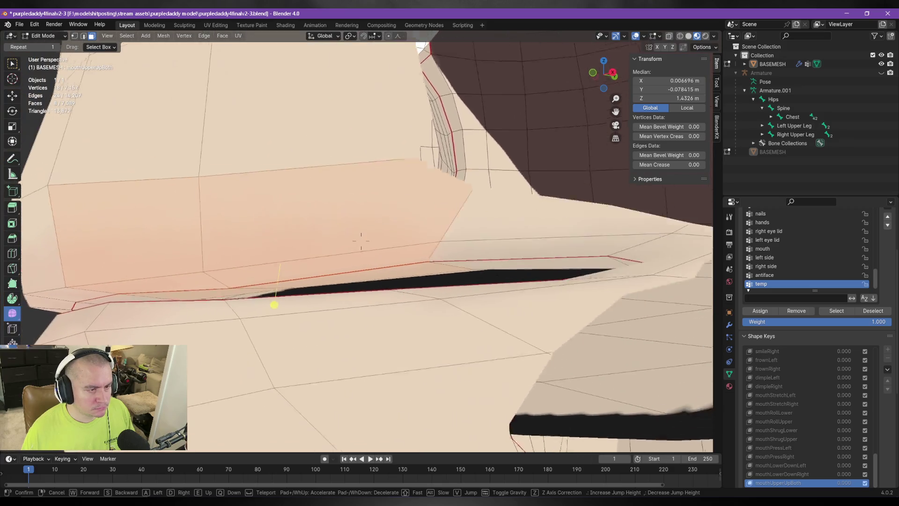
key(w)
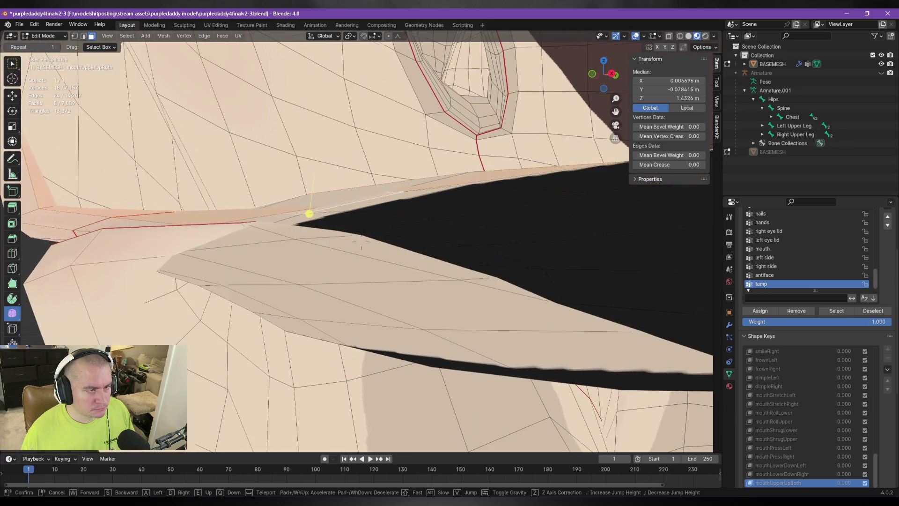
key(w)
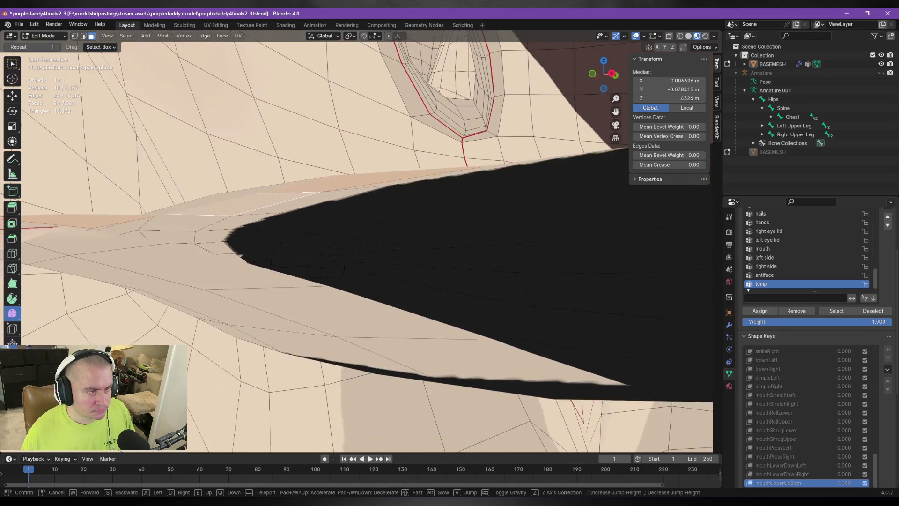
key(w)
click(350, 210)
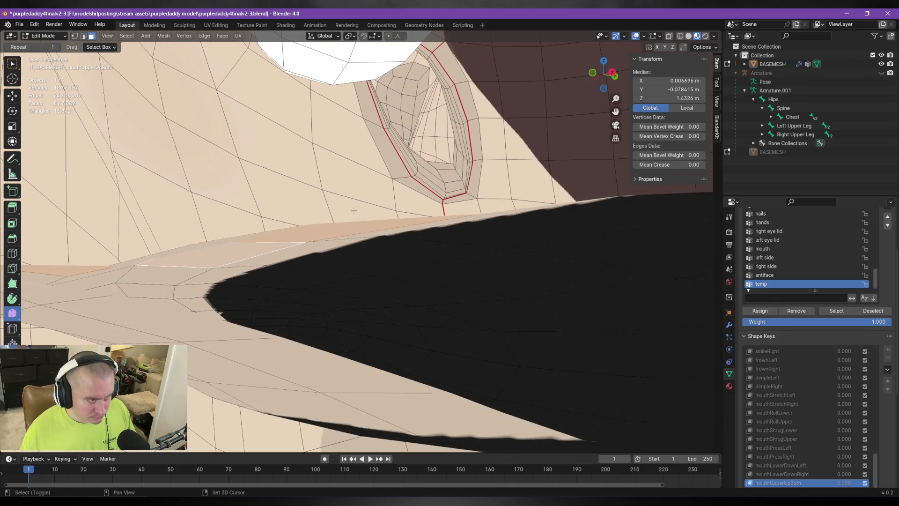
shift+click(261, 259)
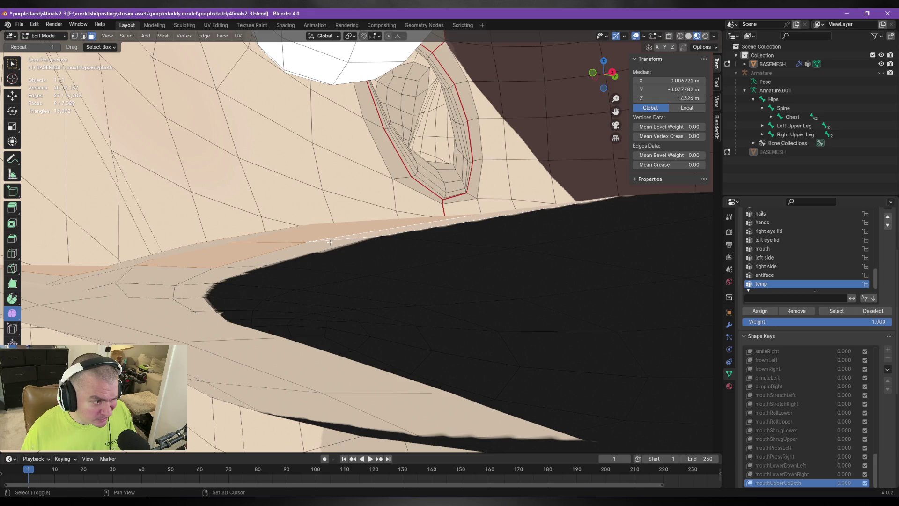
shift+click(157, 254)
Step: Drop the last added face and extend the selection by three faces along the lip strip
key(shift+grave)
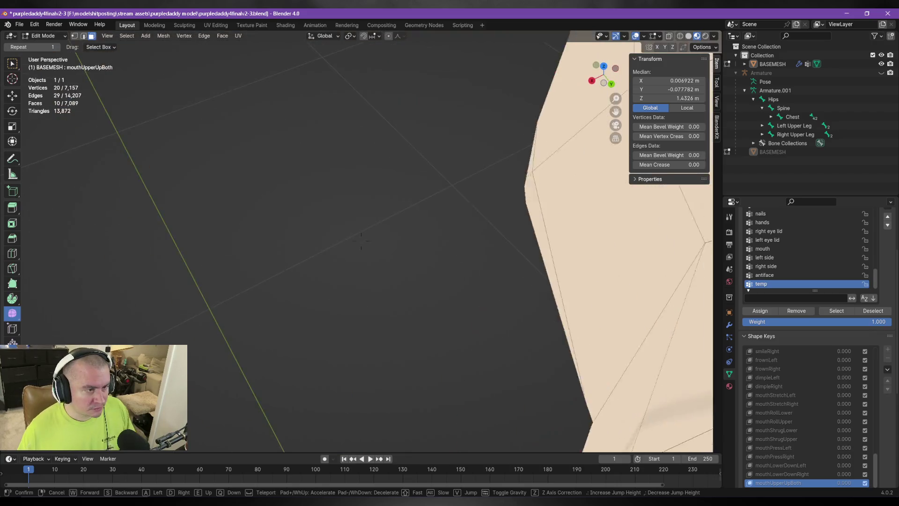
key(w)
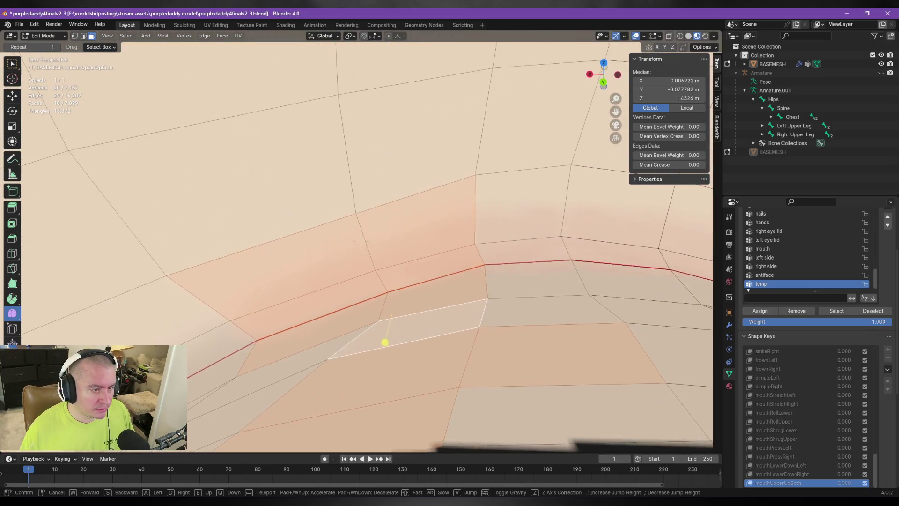
key(s)
click(361, 241)
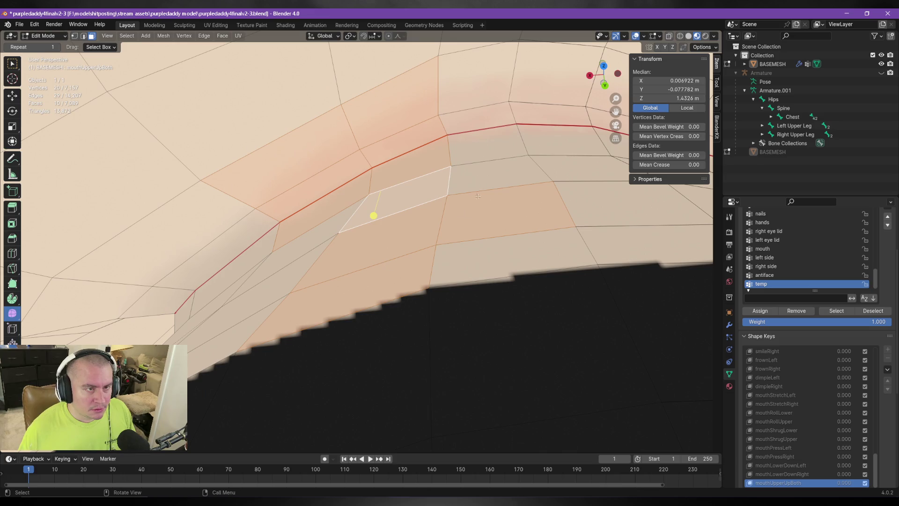
shift+click(443, 231)
shift+click(297, 260)
shift+click(276, 281)
shift+click(253, 328)
Step: Add two faces above the upper lip and raise all selected lip faces along Z
key(shift+grave)
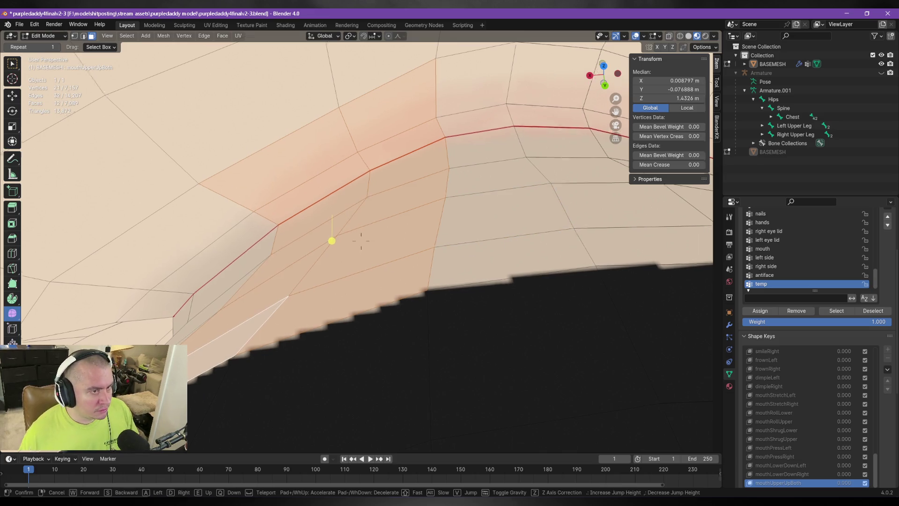
key(s)
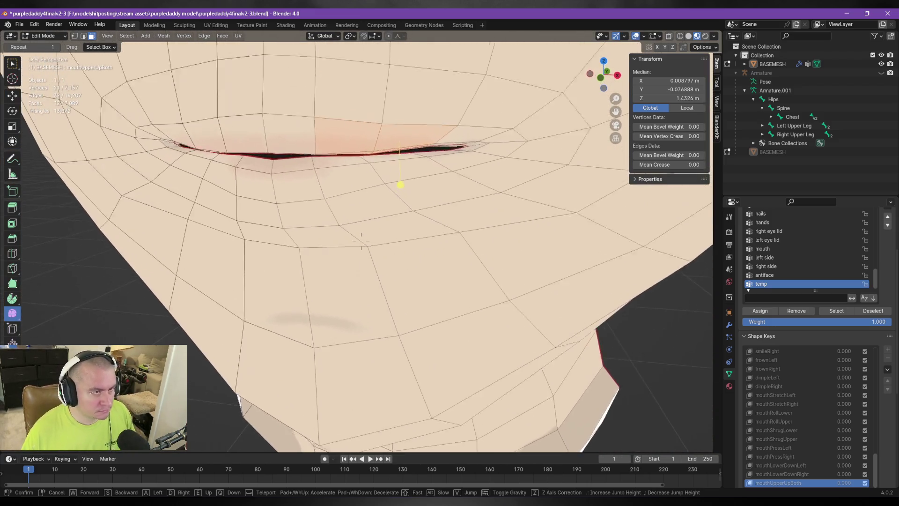
key(w)
click(324, 308)
shift+click(355, 246)
shift+click(420, 250)
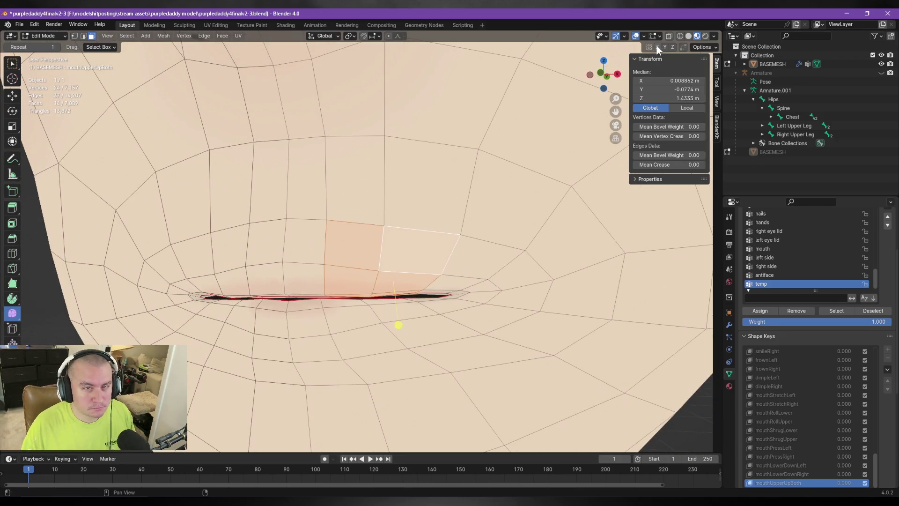
key(g)
key(z)
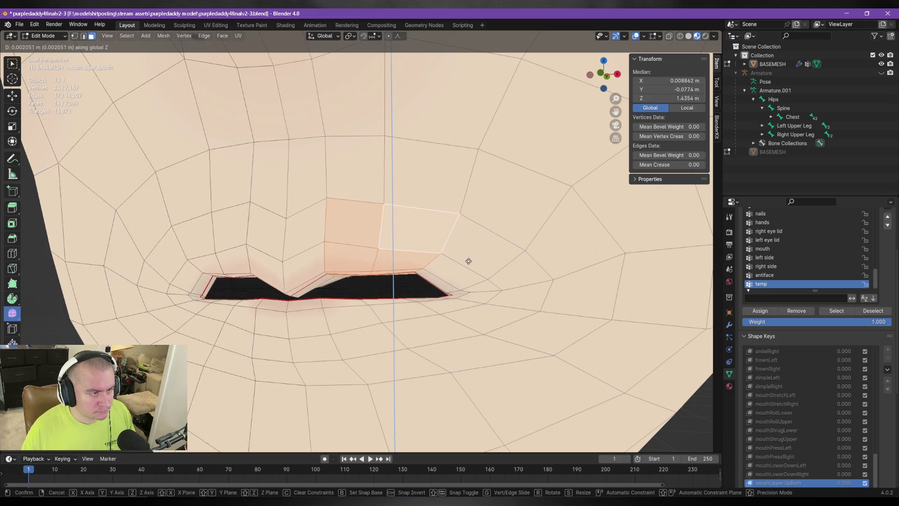
click(467, 261)
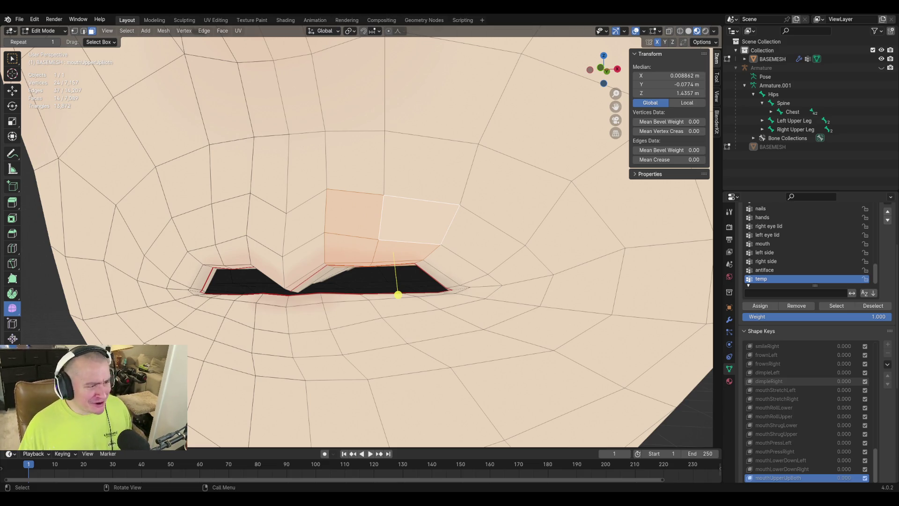
Step: Select a vertex path along the upper lip and raise it vertically along Z
click(436, 223)
mouse_move(452, 197)
middle_down()
mouse_move(428, 241)
mouse_move(411, 227)
mouse_move(451, 231)
mouse_move(398, 233)
mouse_move(398, 220)
middle_up()
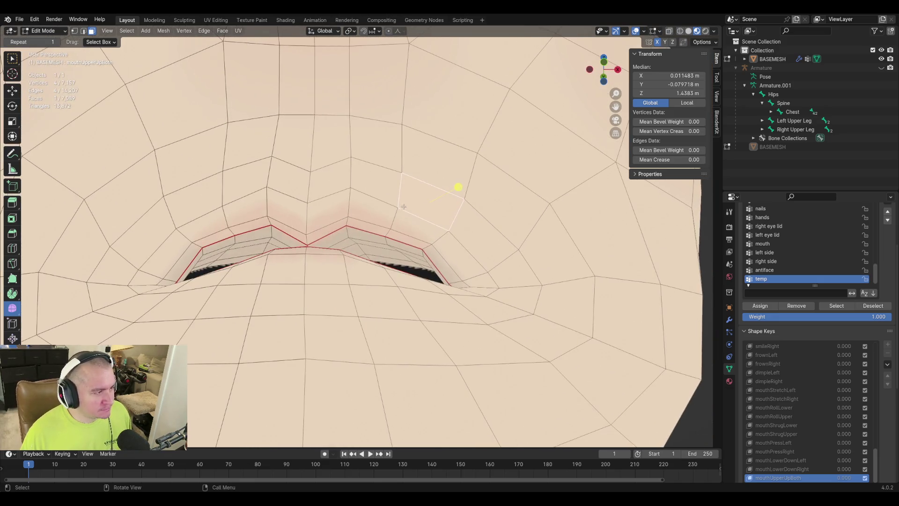
click(398, 207)
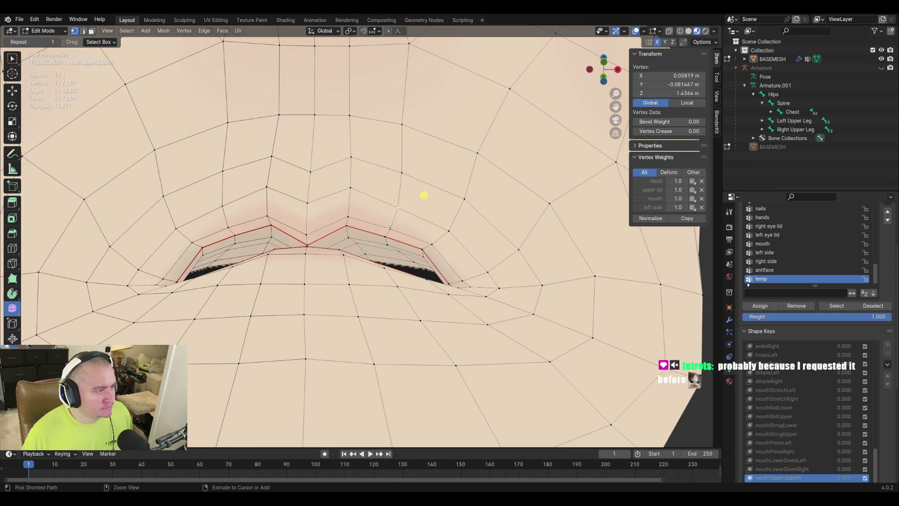
ctrl+click(422, 213)
ctrl+click(402, 266)
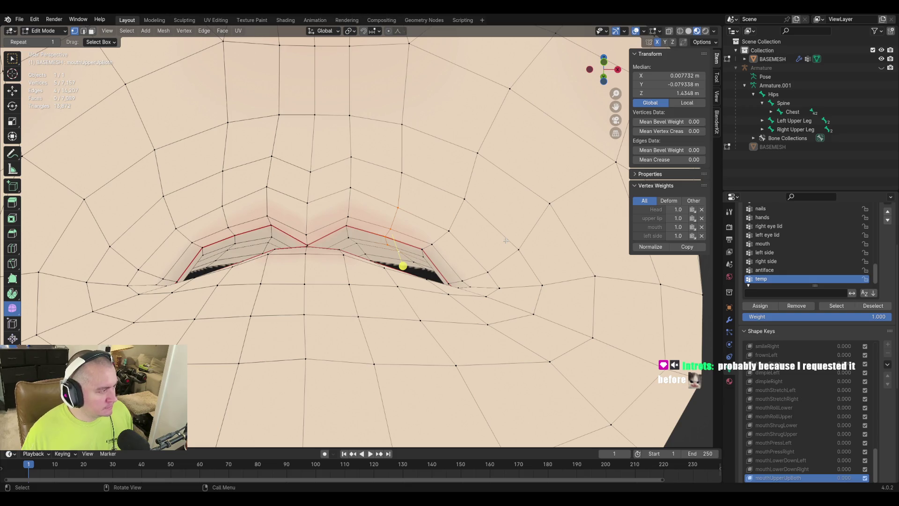
key(g)
key(z)
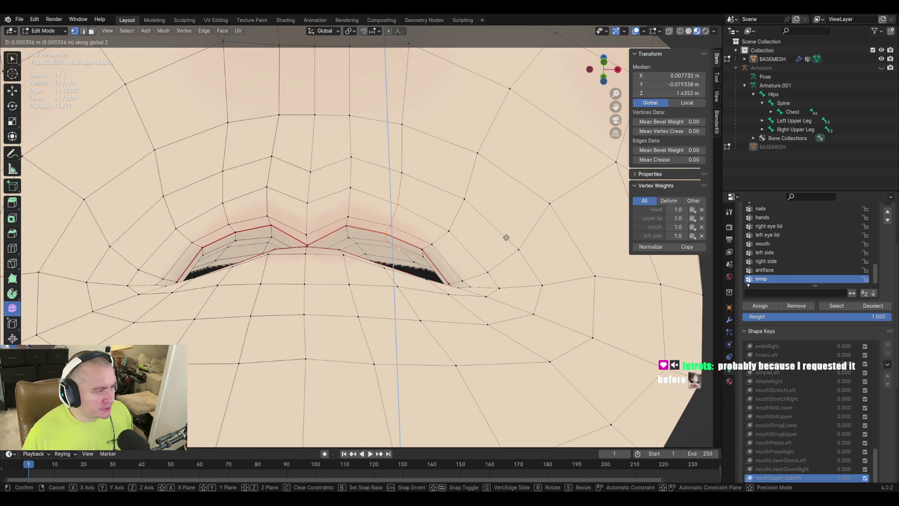
click(506, 236)
Step: In front view, add another lip vertex, raise the selection along Z again and inspect
middle_drag(400, 187, 386, 216)
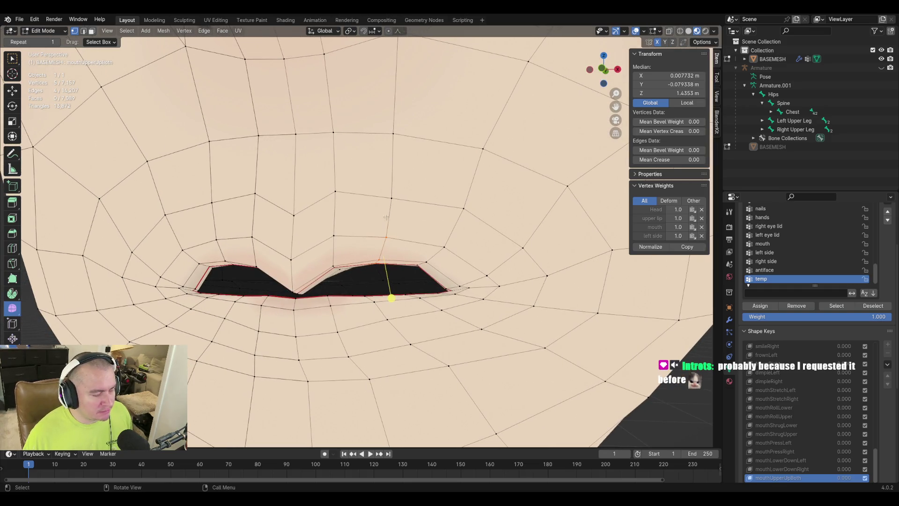
key(KP_1)
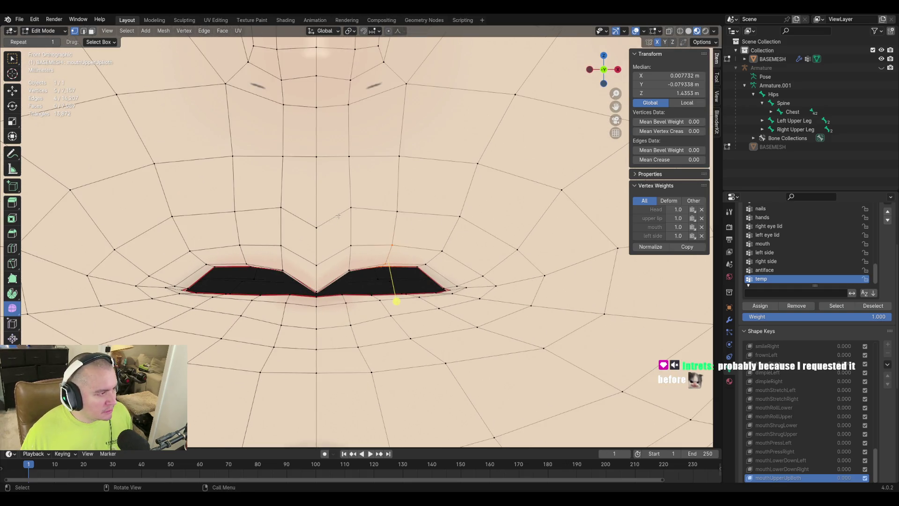
shift+click(401, 213)
key(g)
key(z)
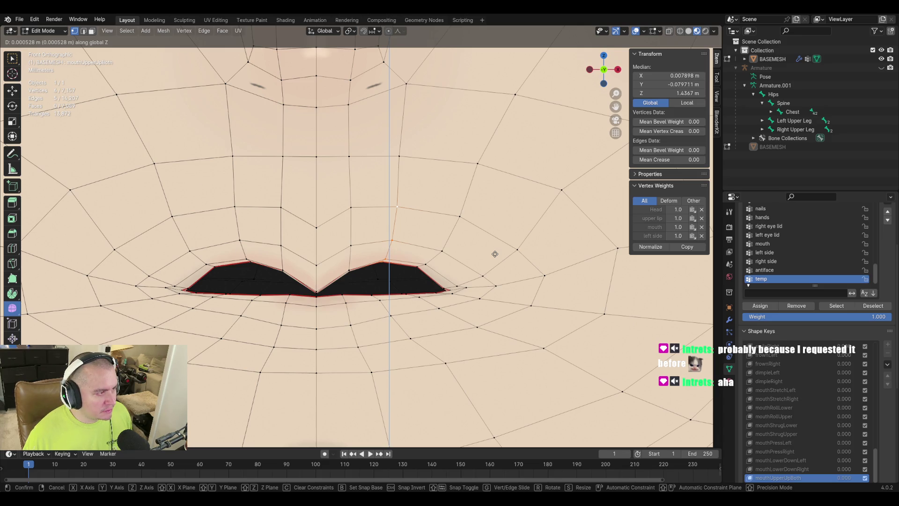
click(495, 253)
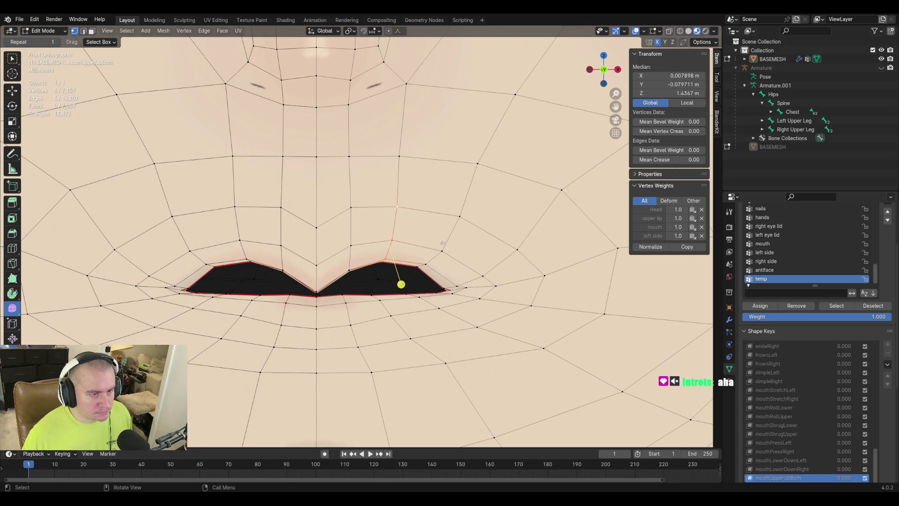
middle_drag(447, 270, 443, 245)
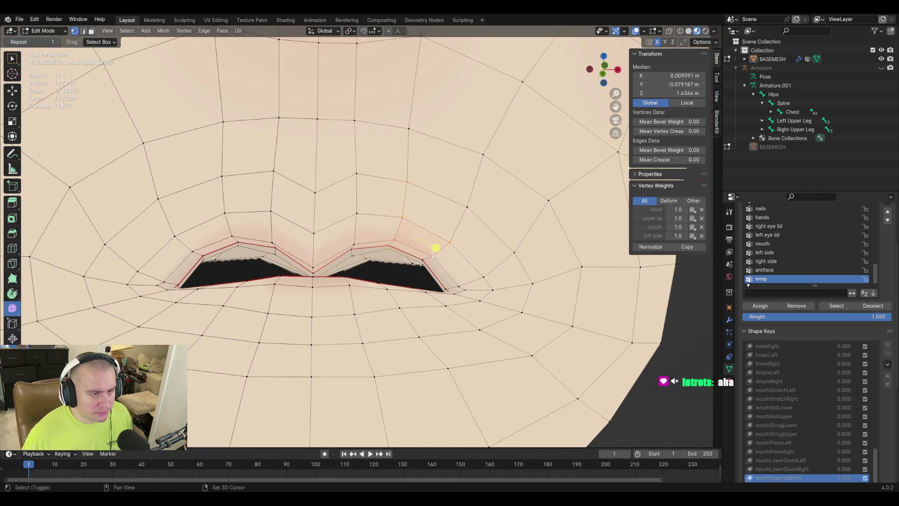
Step: From front view, nudge the selected lip vertices, then move a single upper-lip vertex vertically along Z
key(KP_1)
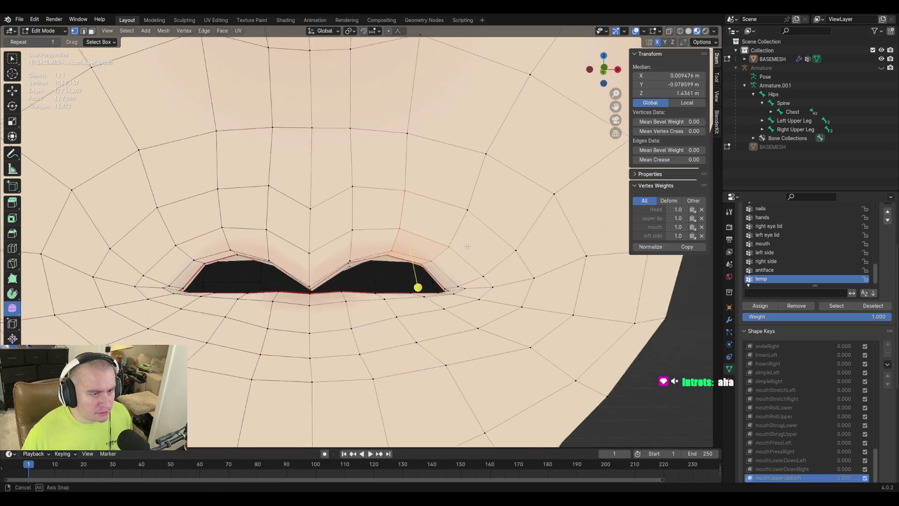
key(g)
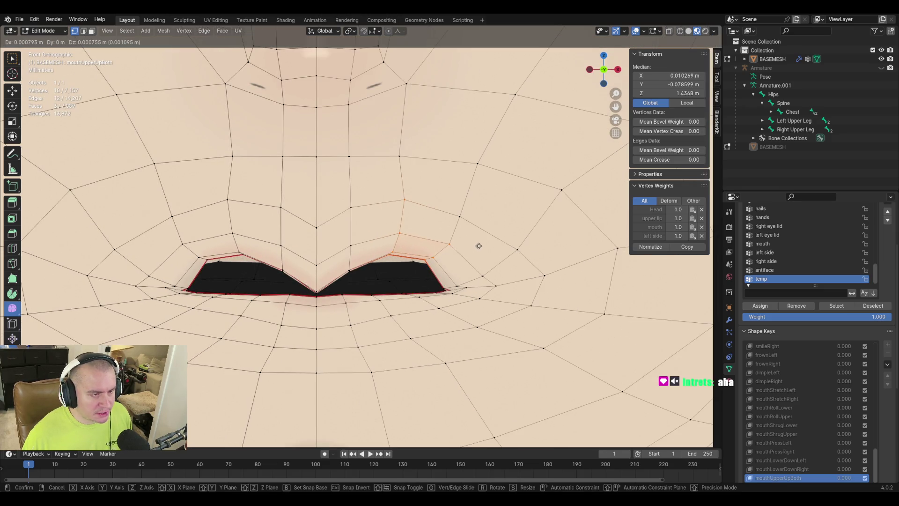
click(477, 247)
middle_drag(477, 247, 486, 250)
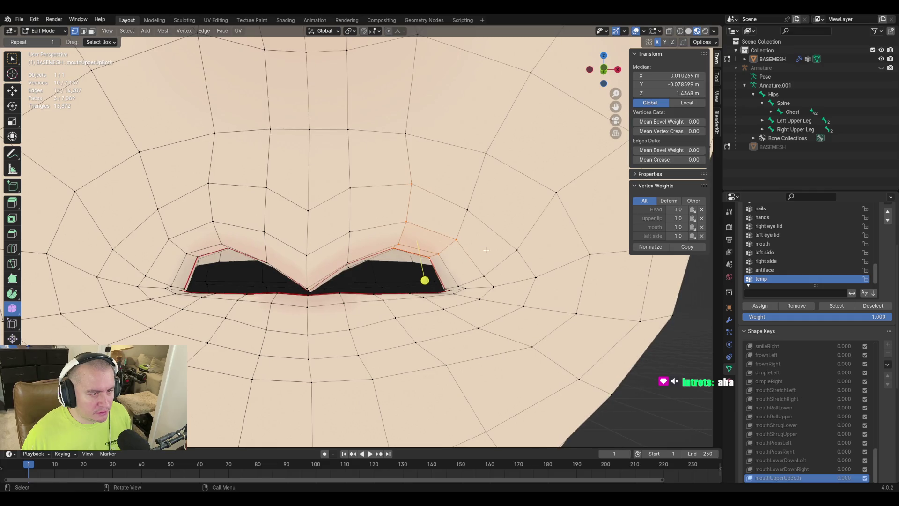
click(415, 263)
key(g)
key(z)
click(532, 271)
middle_drag(531, 270, 503, 249)
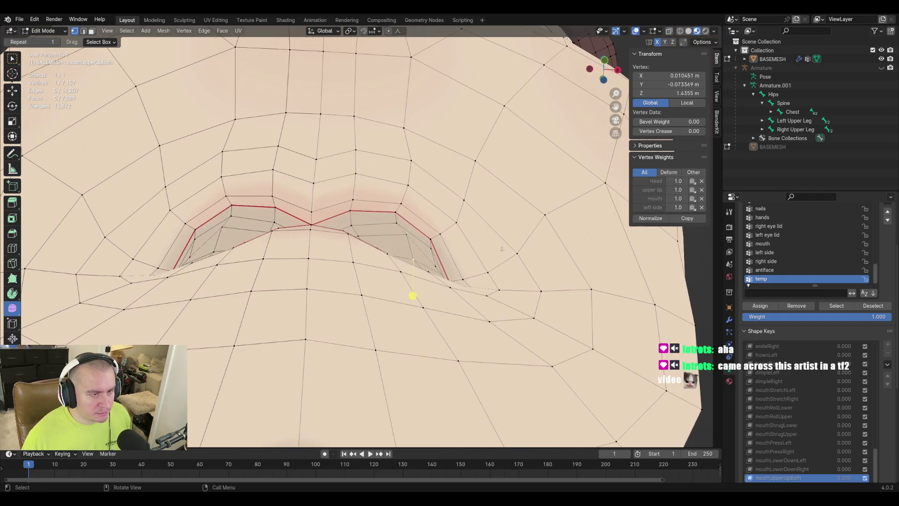
key(g)
click(495, 221)
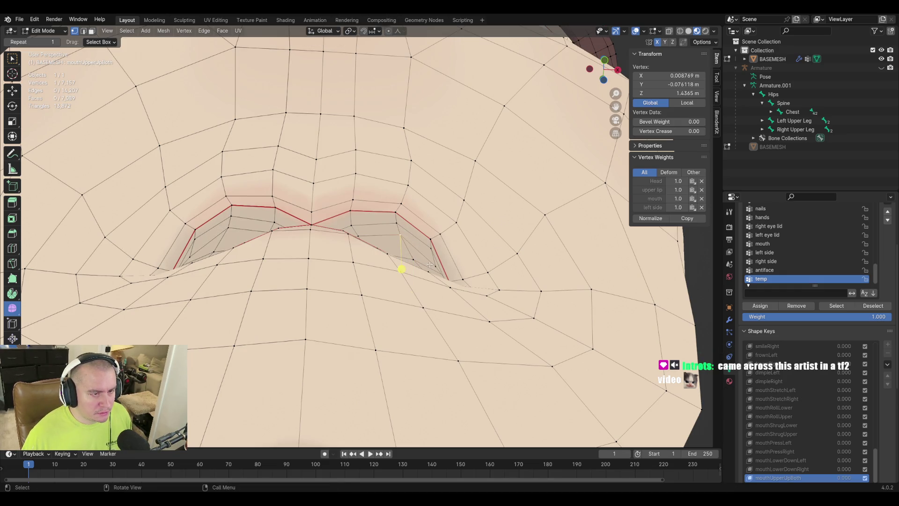
Step: Undo the last nudge, then slightly raise pairs of neighbouring upper-lip vertices
middle_drag(436, 264, 429, 272)
key(ctrl+z)
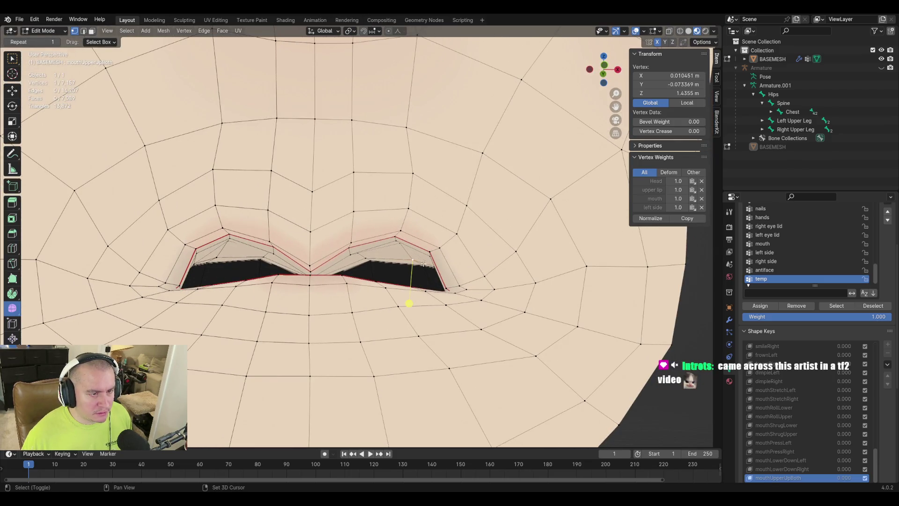
shift+click(424, 264)
key(g)
click(554, 265)
mouse_move(554, 265)
middle_down()
mouse_move(467, 278)
mouse_move(305, 253)
mouse_move(370, 258)
middle_up()
click(420, 288)
middle_drag(420, 287, 403, 246)
shift+click(362, 252)
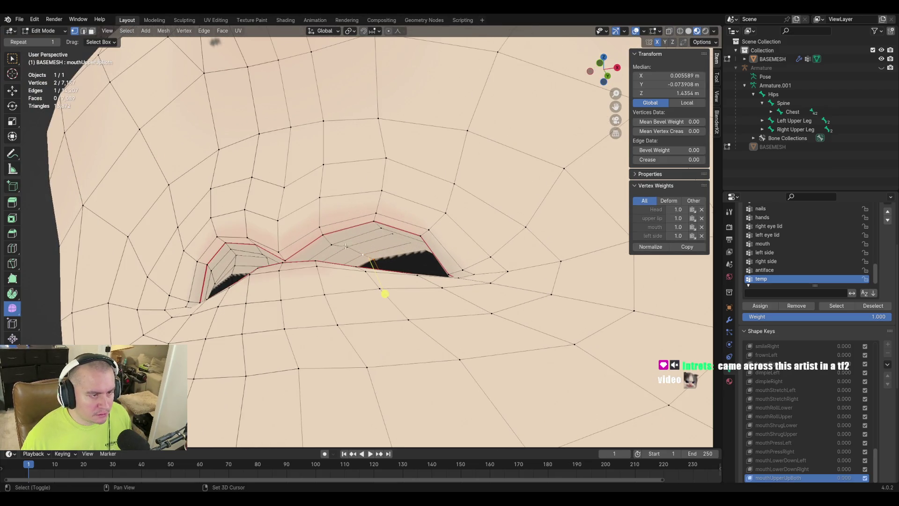
key(g)
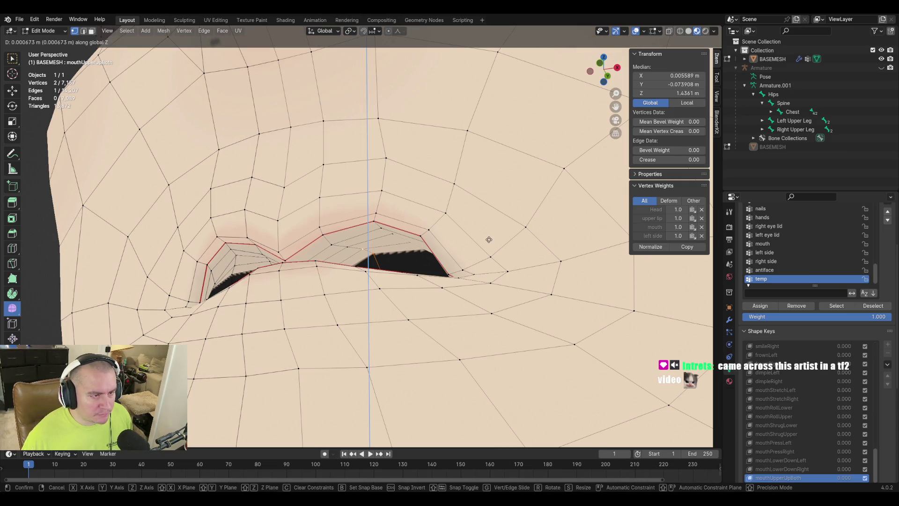
click(487, 238)
Step: From a frontal view of the mouth, select the centre vertex of the upper lip
click(347, 245)
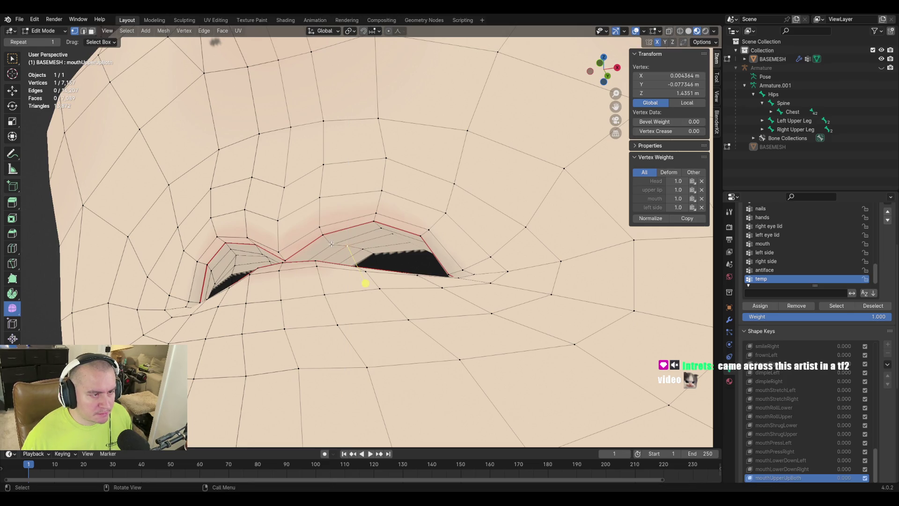
mouse_move(469, 192)
middle_down()
mouse_move(391, 246)
mouse_move(393, 267)
mouse_move(328, 272)
mouse_move(335, 252)
mouse_move(444, 251)
mouse_move(315, 254)
mouse_move(342, 269)
mouse_move(373, 256)
middle_up()
click(322, 257)
scroll(373, 277, up, 6)
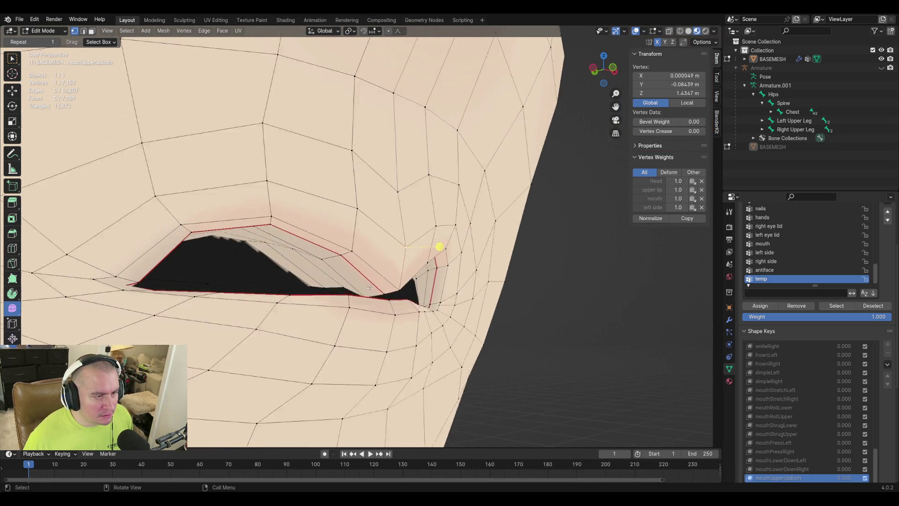
Step: Select the run of lip vertices along the edge and raise them vertically along Z
ctrl+click(275, 319)
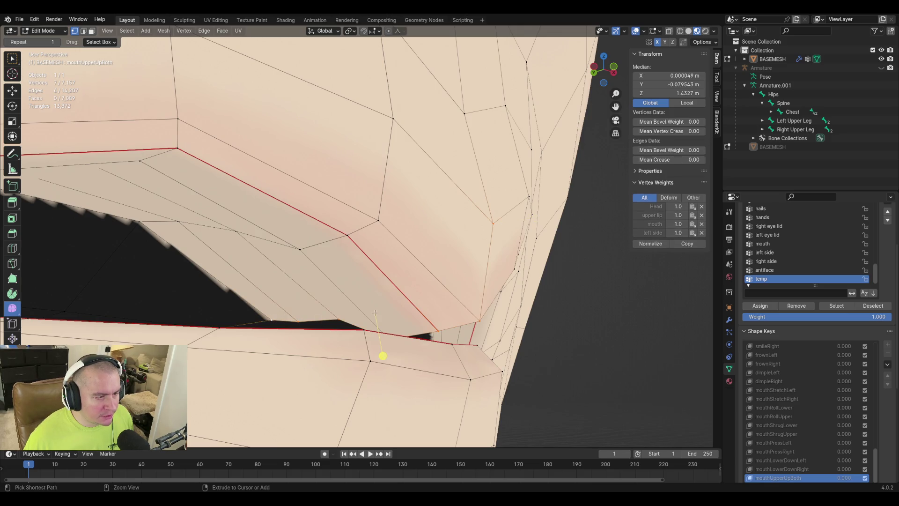
scroll(382, 356, down, 3)
middle_drag(376, 322, 422, 283)
key(g)
key(z)
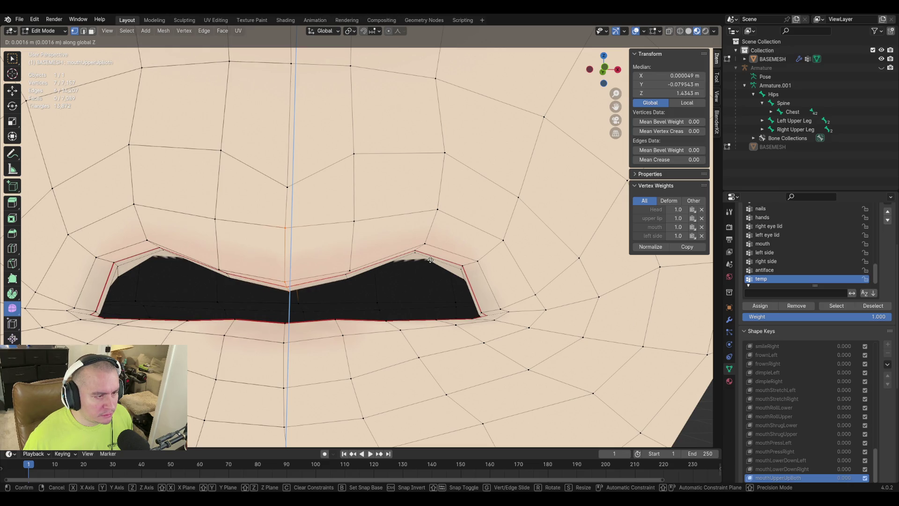
click(429, 260)
Step: Slide the lip-centre vertex along its edge, then return to Object Mode and save purpledaddy4finalv2-3.blend
scroll(349, 253, up, 3)
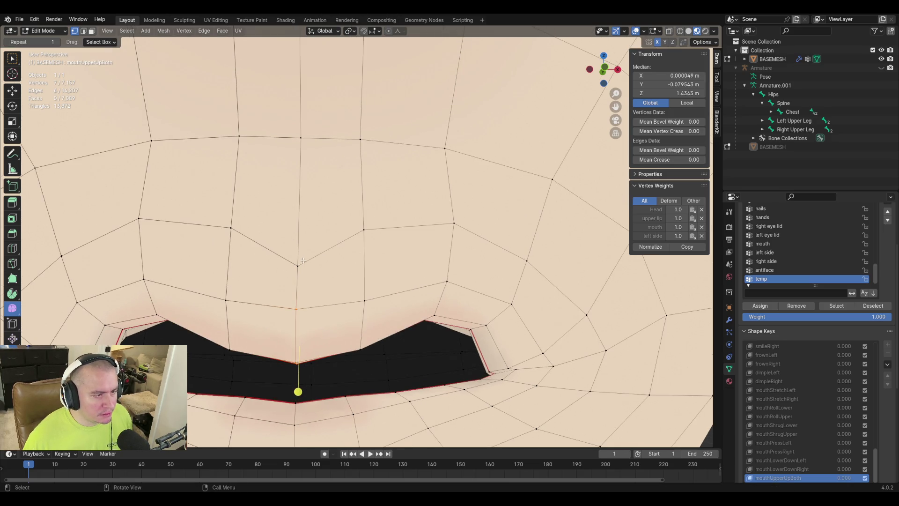
click(298, 265)
key(g)
key(g)
click(486, 263)
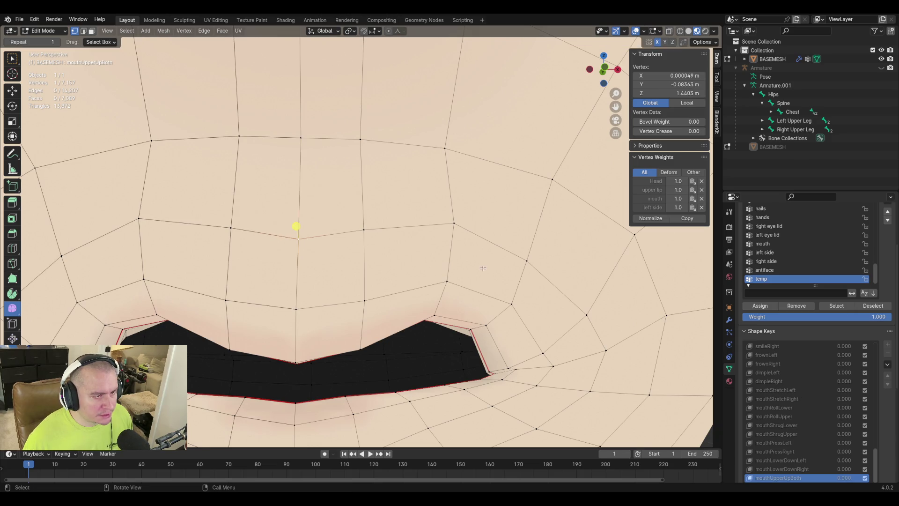
scroll(485, 262, down, 4)
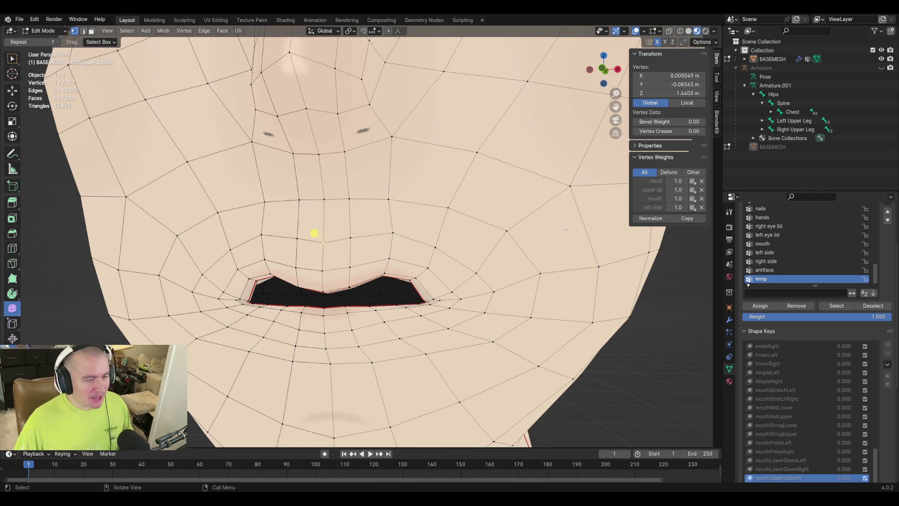
mouse_move(314, 233)
middle_down()
mouse_move(338, 232)
mouse_move(277, 225)
mouse_move(300, 221)
middle_up()
key(Tab)
key(ctrl+s)
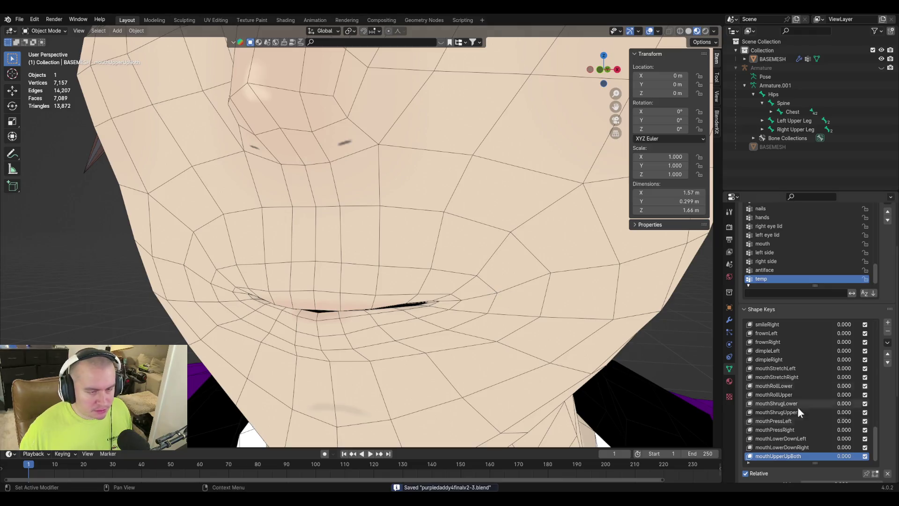
Step: Limit mouthUpperUpBoth to the 'left side' vertex group and set its value to 1.000
scroll(892, 422, down, 5)
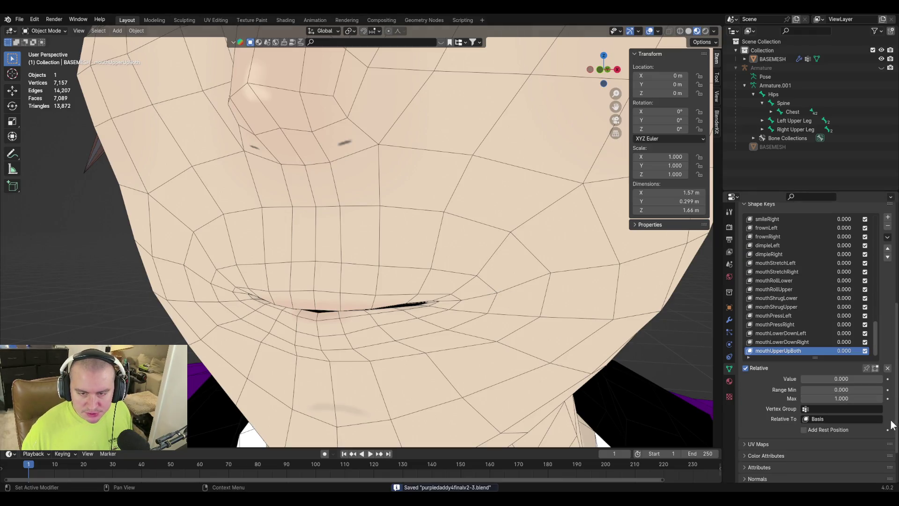
click(824, 408)
text(left side)
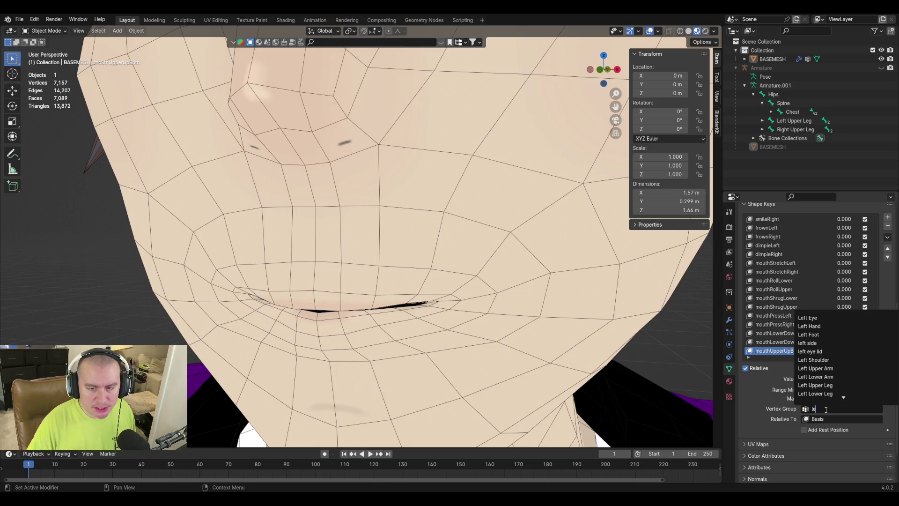
key(Return)
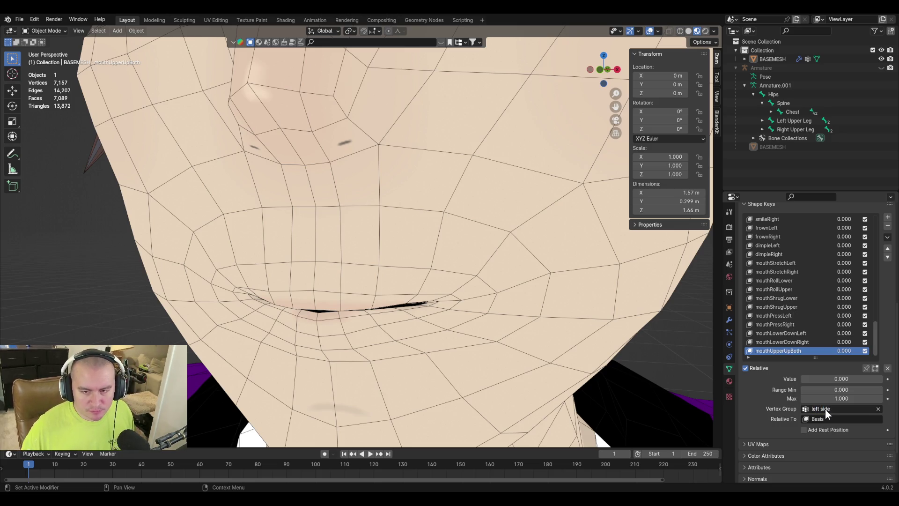
drag(823, 380, 881, 380)
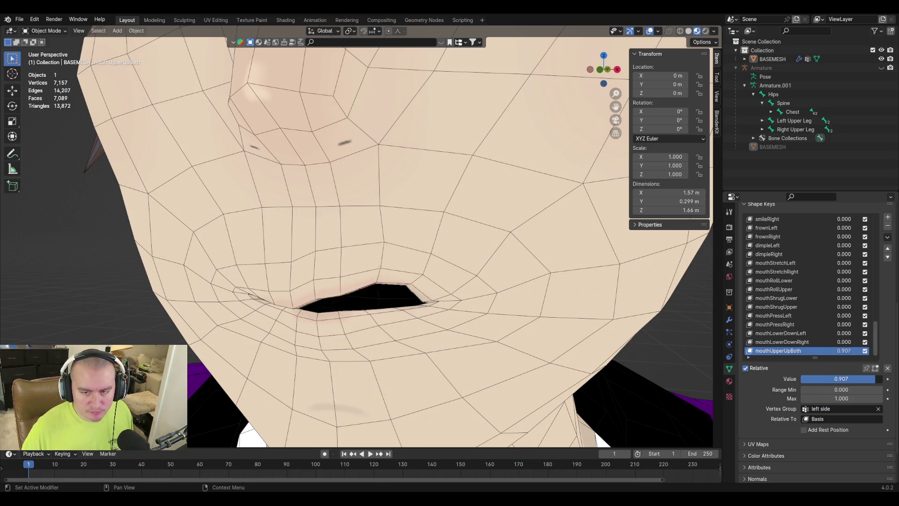
Step: Create a new shape key from the mix and name it mouthUpperUpLeft
click(888, 237)
click(837, 247)
double_click(763, 351)
text(mouthUpperUpBoth)
key(BackSpace)
text(Left)
Step: Switch mouthUpperUpBoth's vertex group to 'right side'
click(780, 342)
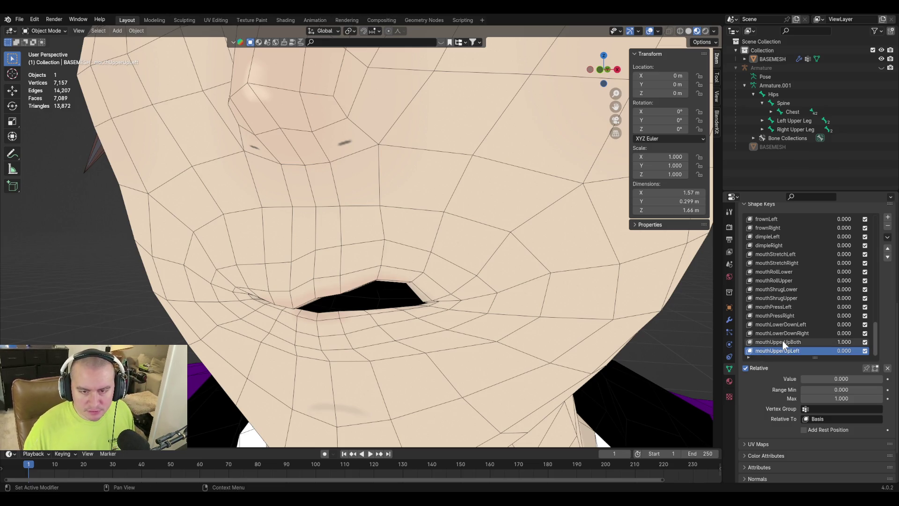
click(833, 409)
text(right side)
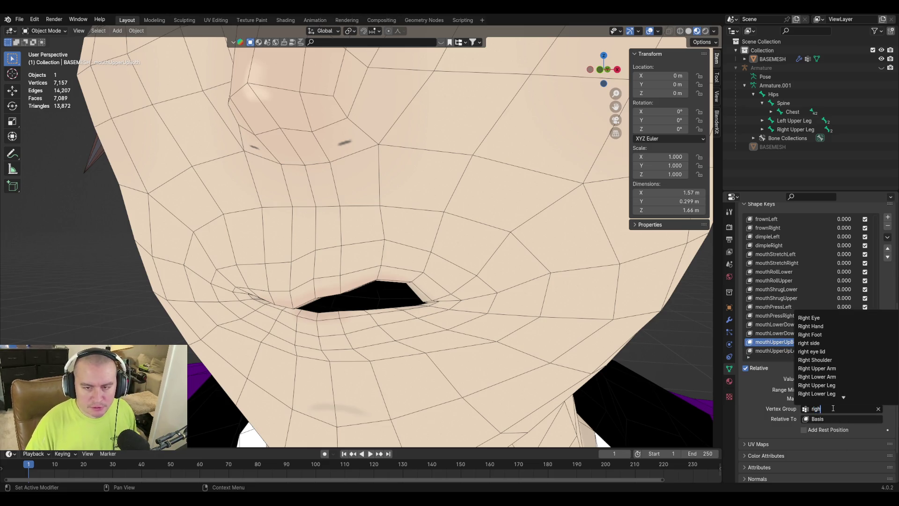
click(828, 316)
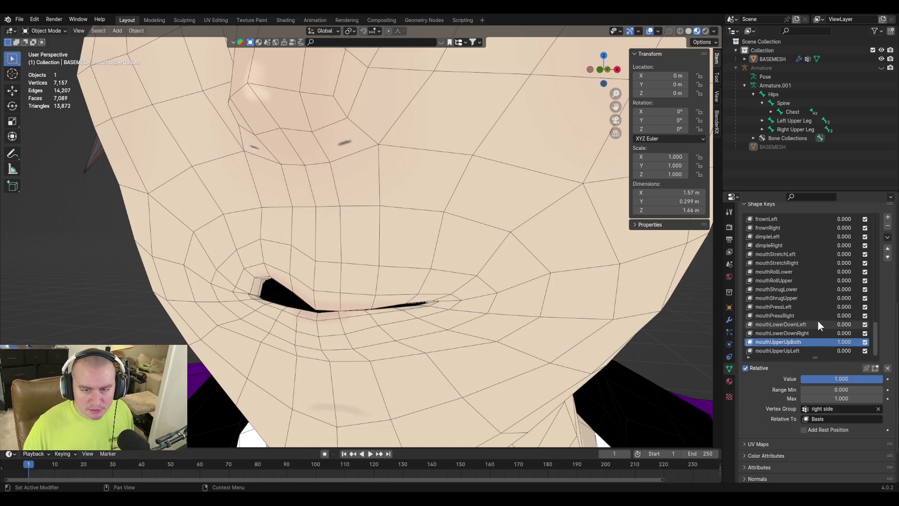
Step: Create another shape key from the mix named mouthUpperUpRight
click(888, 238)
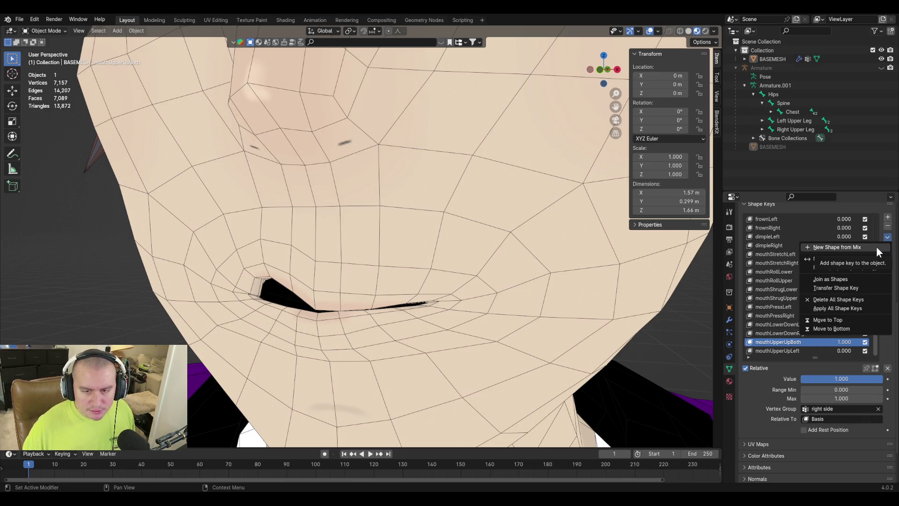
click(877, 247)
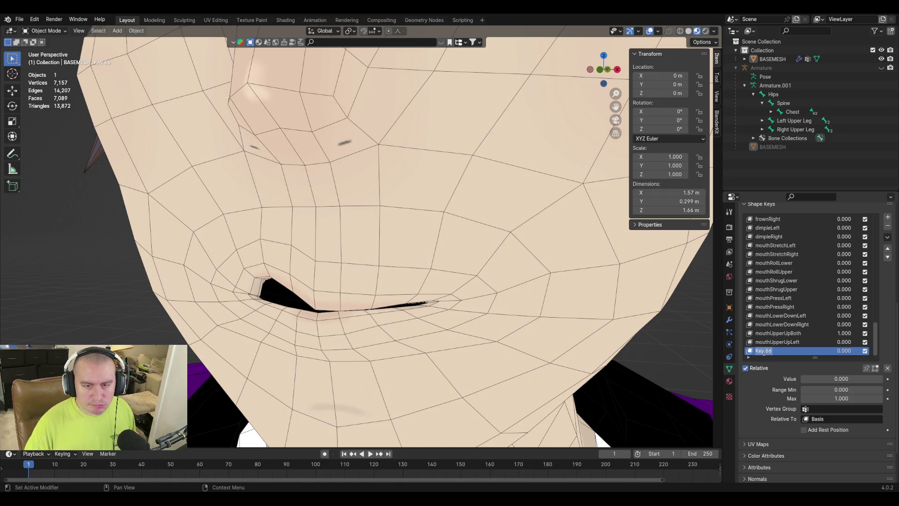
text(mouthUpperUpBoth)
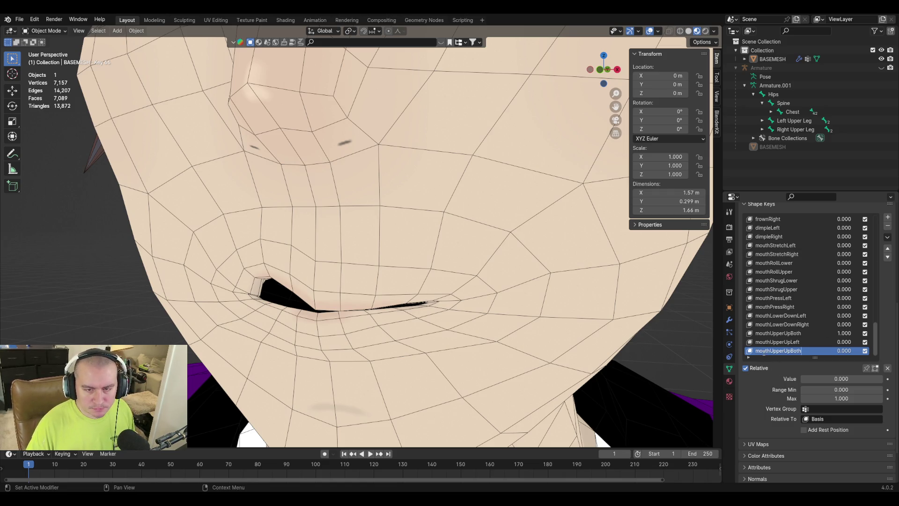
key(BackSpace)
key(BackSpace)
key(BackSpace)
text(Right)
key(Return)
Step: Remove mouthUpperUpBoth and preview mouthUpperUpLeft at about 0.847, then at 1.0
click(782, 332)
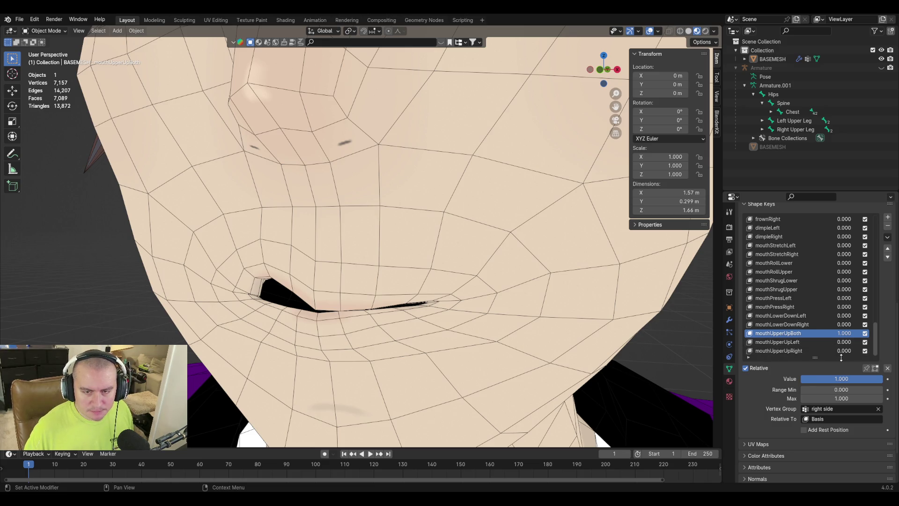
click(890, 228)
click(792, 341)
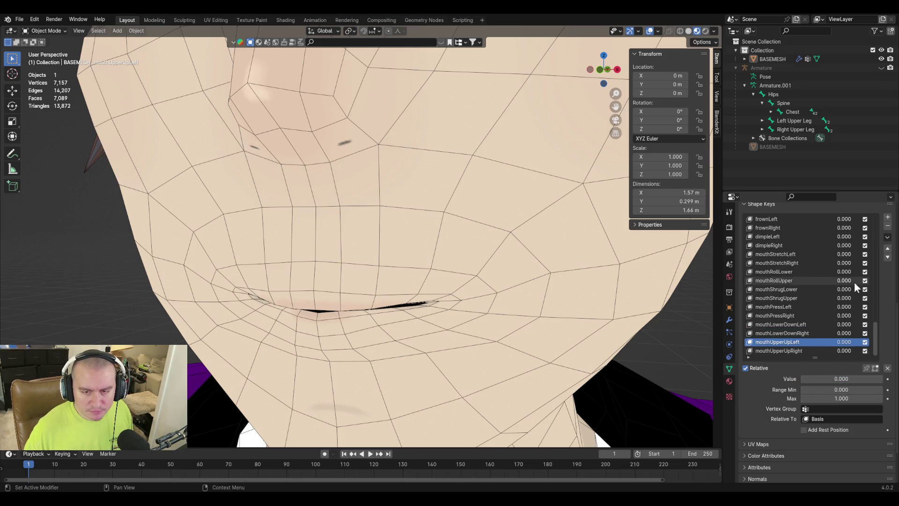
mouse_move(822, 379)
mouse_down()
mouse_move(890, 379)
mouse_move(813, 379)
mouse_move(883, 379)
mouse_up()
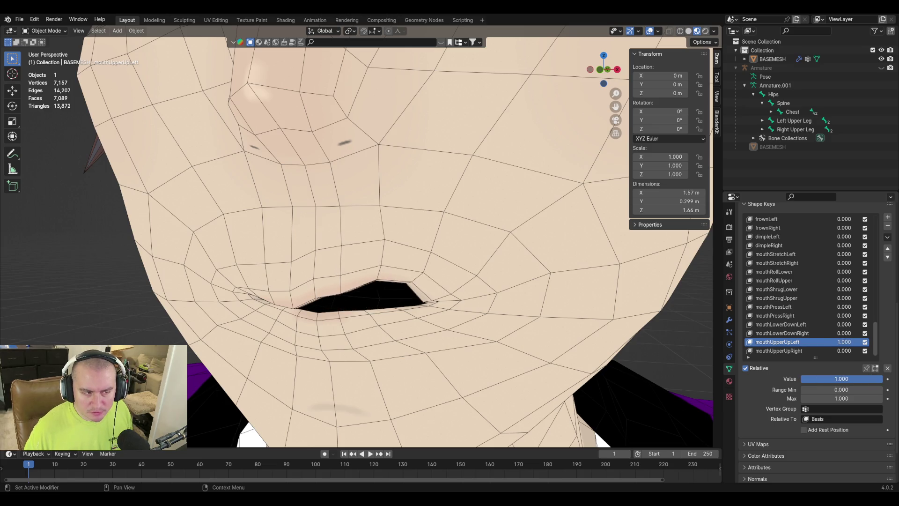
middle_drag(338, 278, 399, 315)
key(ctrl+z)
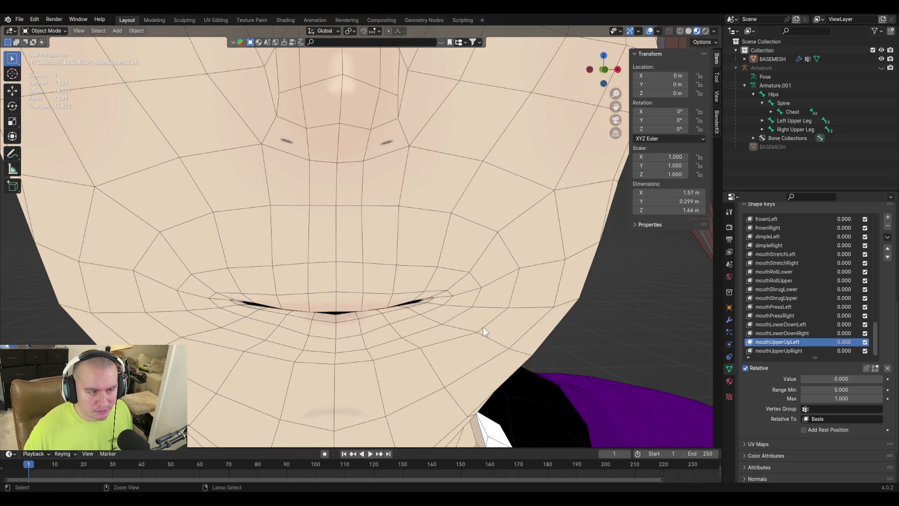
drag(813, 379, 883, 379)
Step: Undo back past Key 66 until mouthUpperUpBoth uses 'left side' again, then enter Edit Mode
key(ctrl+z)
key(ctrl+z)
key(ctrl+z)
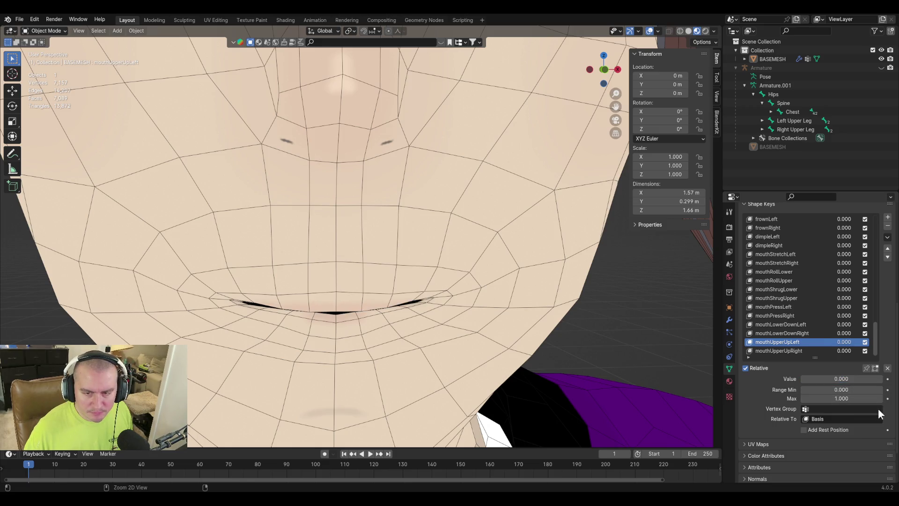
key(ctrl+z)
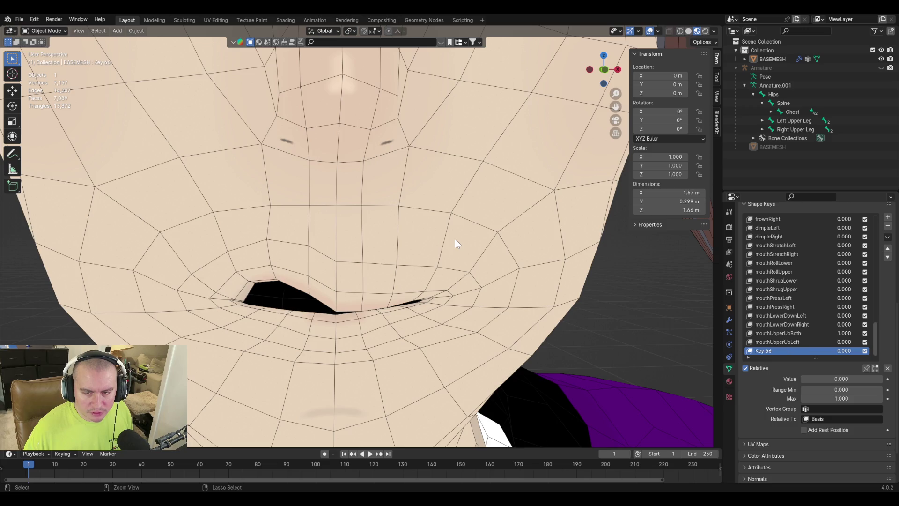
key(ctrl+z)
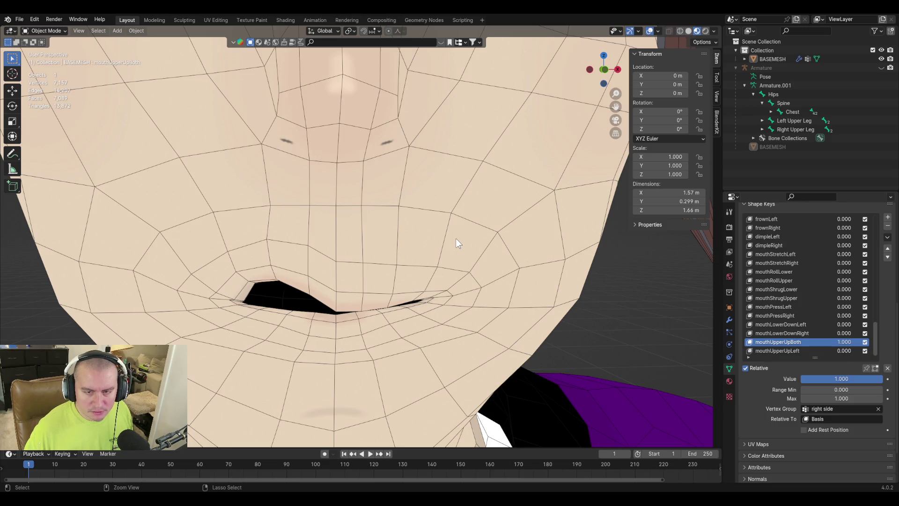
key(ctrl+z)
key(ctrl+z)
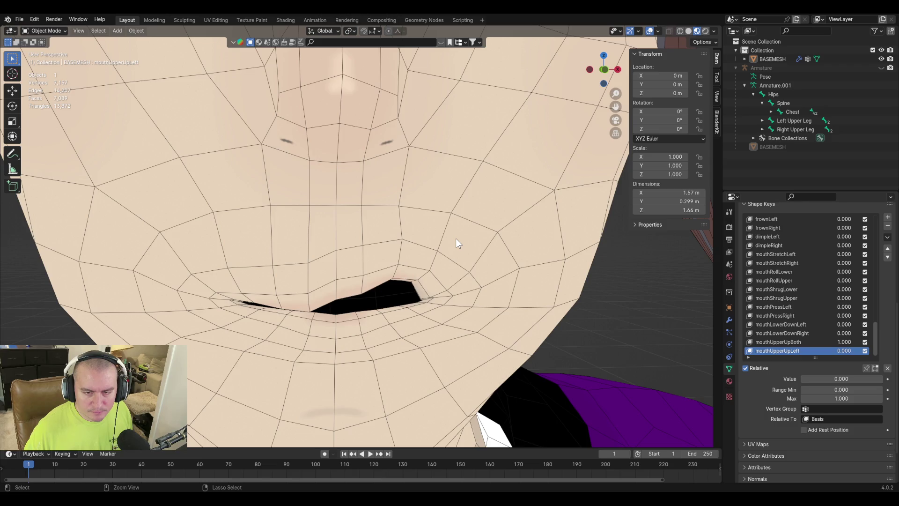
key(ctrl+z)
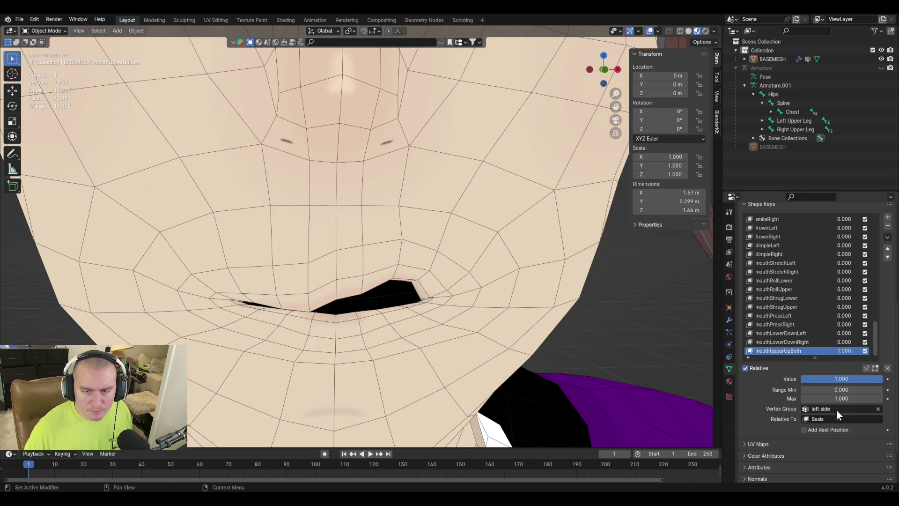
key(Tab)
middle_drag(338, 248, 321, 231)
Step: Select a row of upper-lip vertices and switch to front view centred on the mouth
key(g)
click(366, 319)
scroll(370, 256, up, 3)
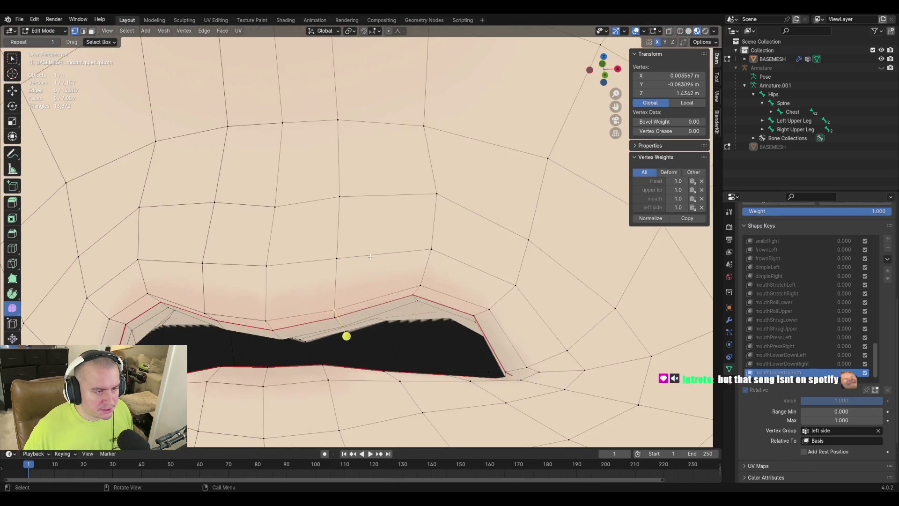
shift+click(341, 324)
shift+click(334, 306)
middle_drag(347, 349, 388, 327)
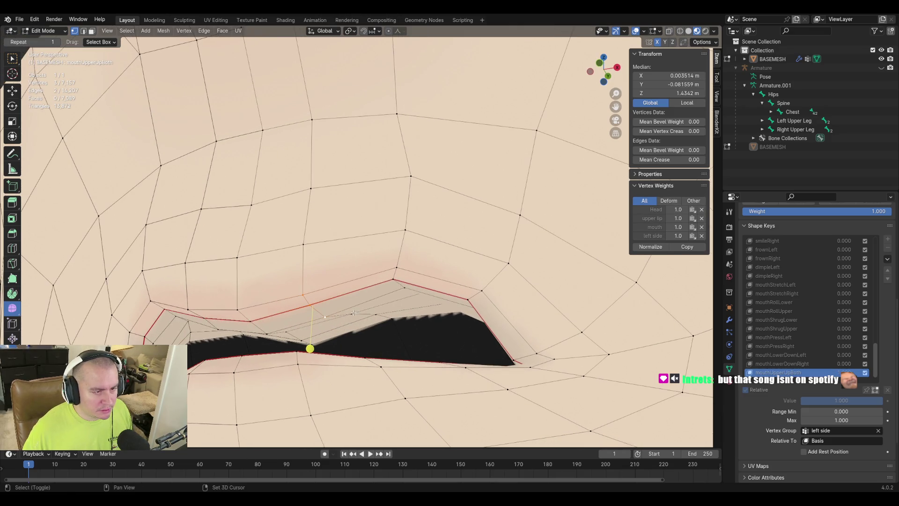
shift+click(303, 242)
key(KP_1)
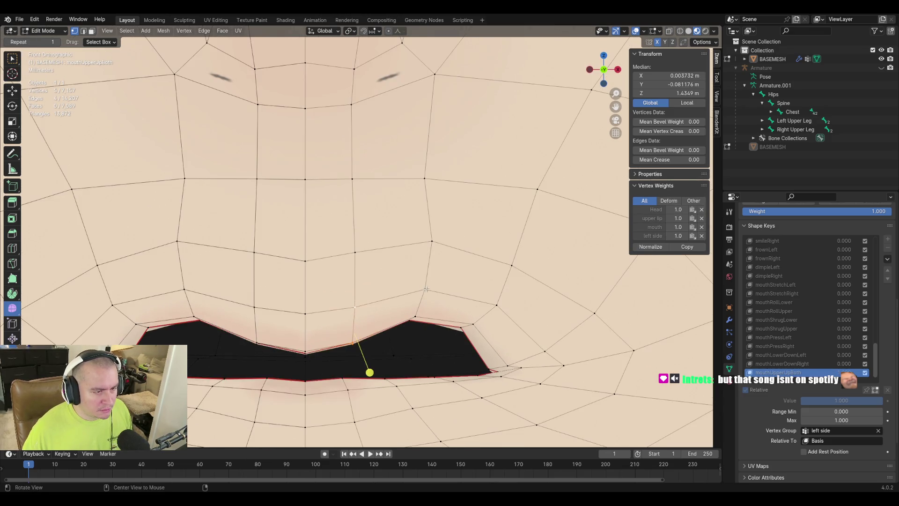
shift+middle_drag(449, 334, 457, 300)
Step: Shift the selected upper-lip vertices along Z, then return to Object Mode to preview
key(g)
key(z)
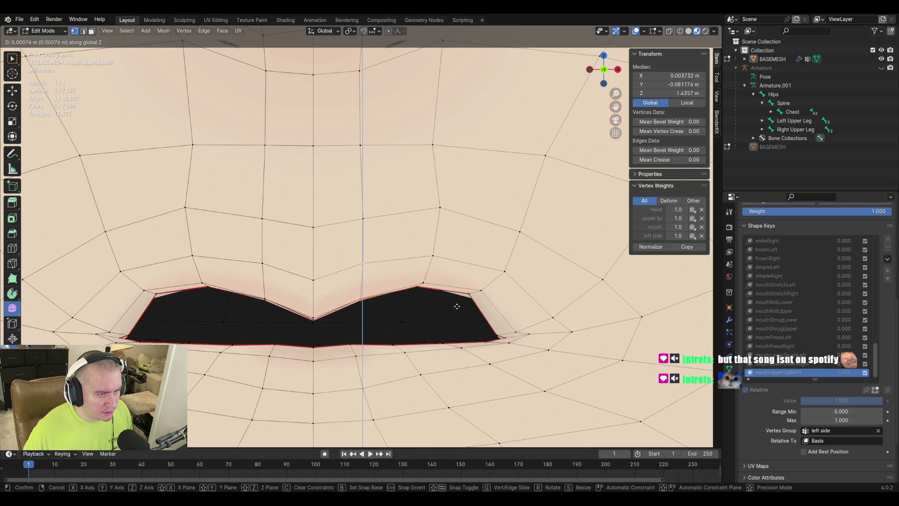
click(457, 307)
mouse_move(458, 307)
middle_down()
mouse_move(323, 292)
mouse_move(335, 274)
mouse_move(370, 286)
mouse_move(355, 312)
middle_up()
click(376, 277)
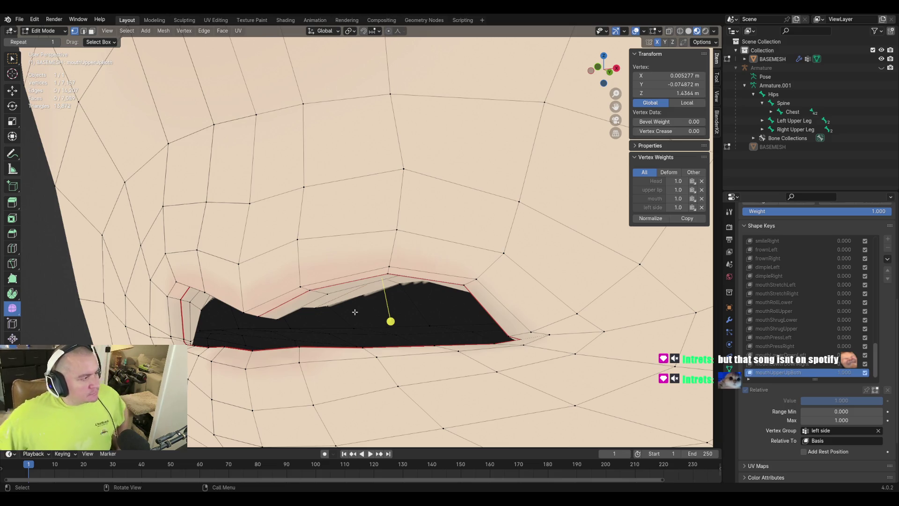
middle_drag(413, 274, 418, 247)
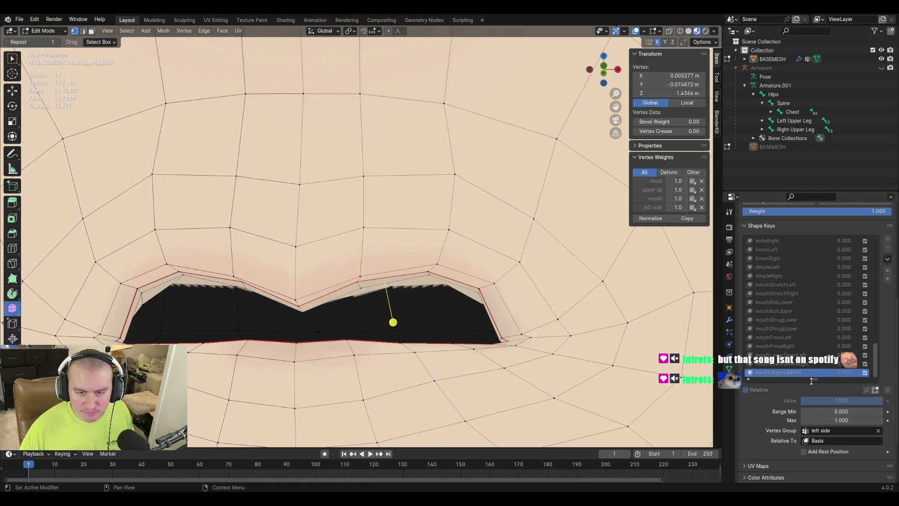
key(Tab)
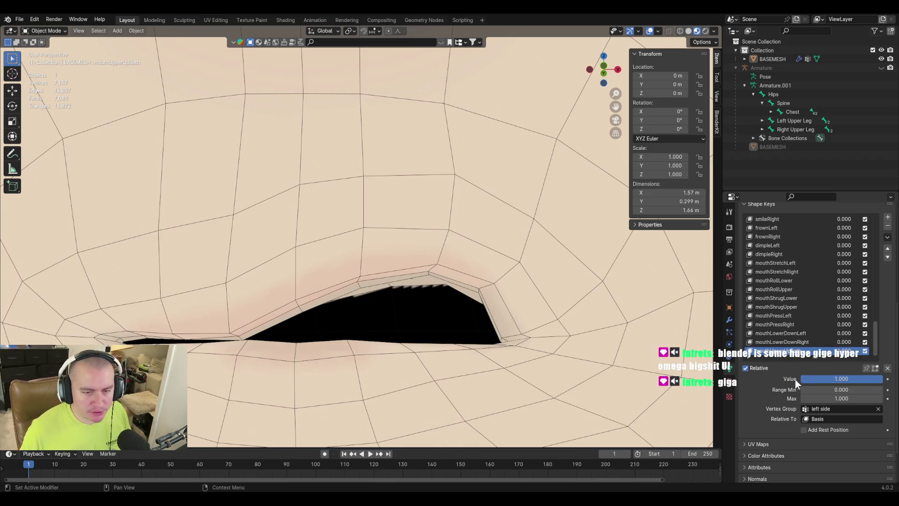
Step: Drag the Outliner/Properties border upward and scroll Properties to show the Vertex Groups list
scroll(881, 316, down, 1)
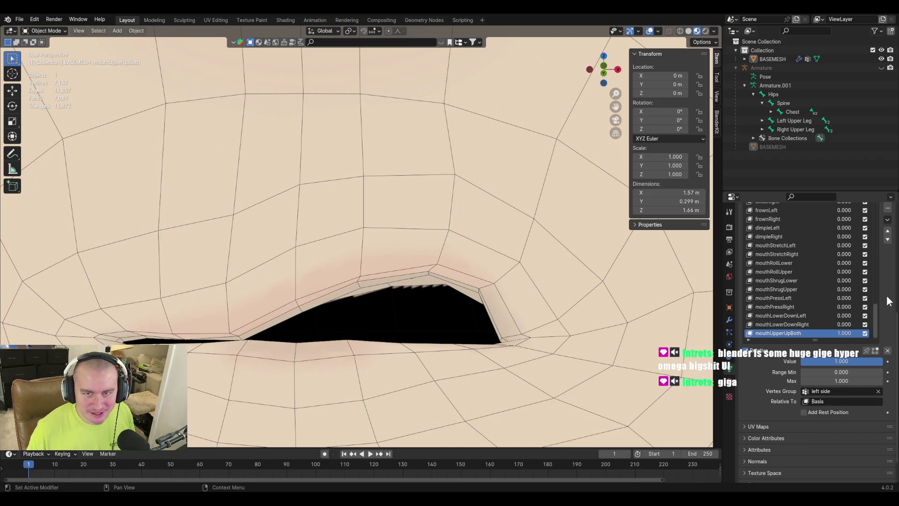
drag(765, 190, 763, 82)
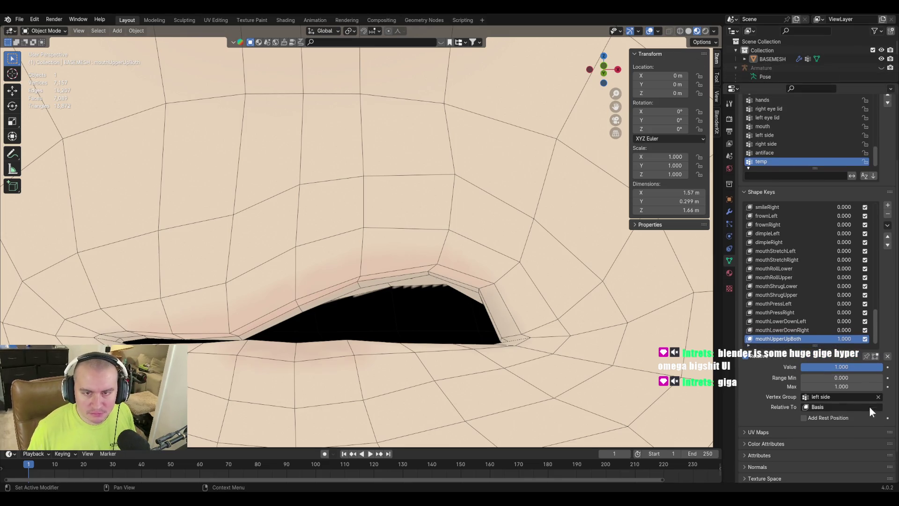
scroll(890, 319, up, 3)
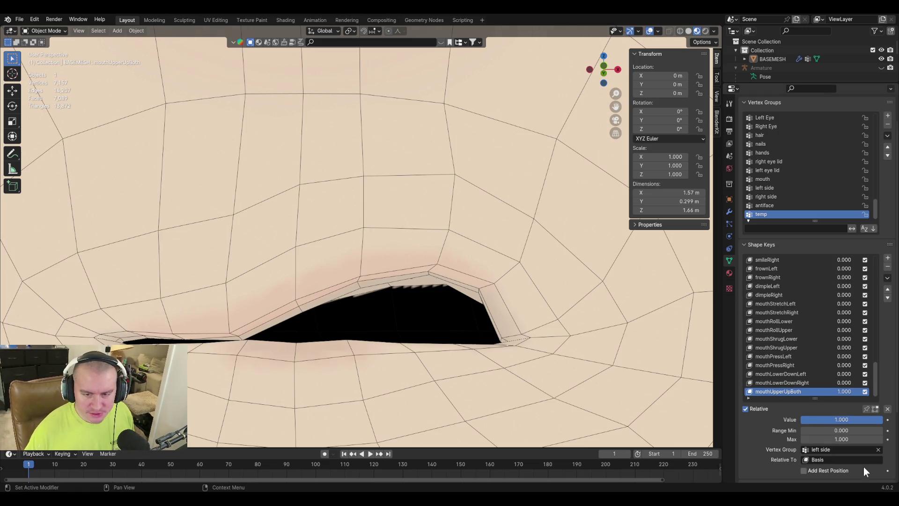
Step: Create a new shape key from the mix named mouthUpperUpLeft
click(888, 278)
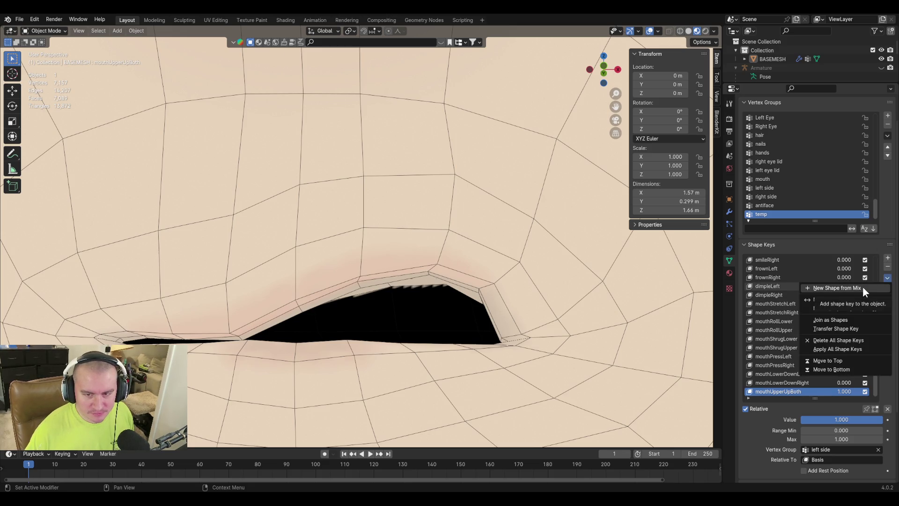
click(862, 286)
text(mouthUpperUpLe)
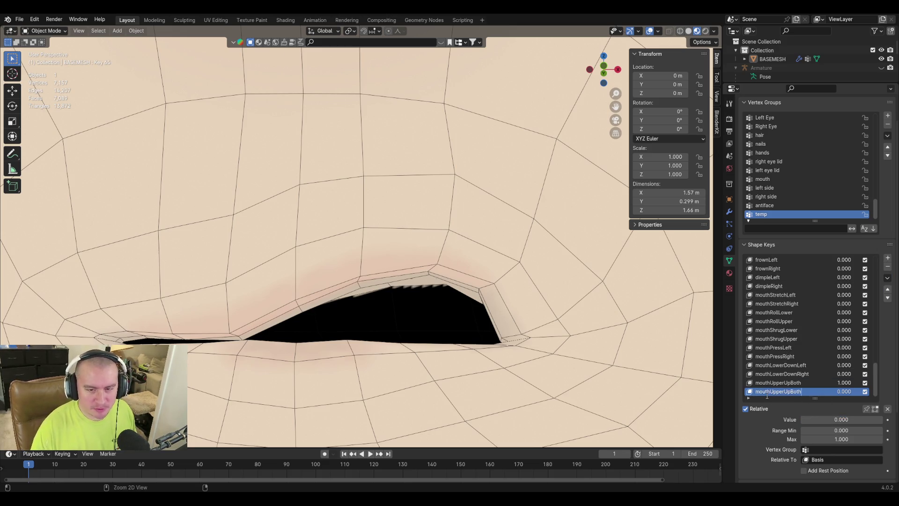
text(ft)
key(Return)
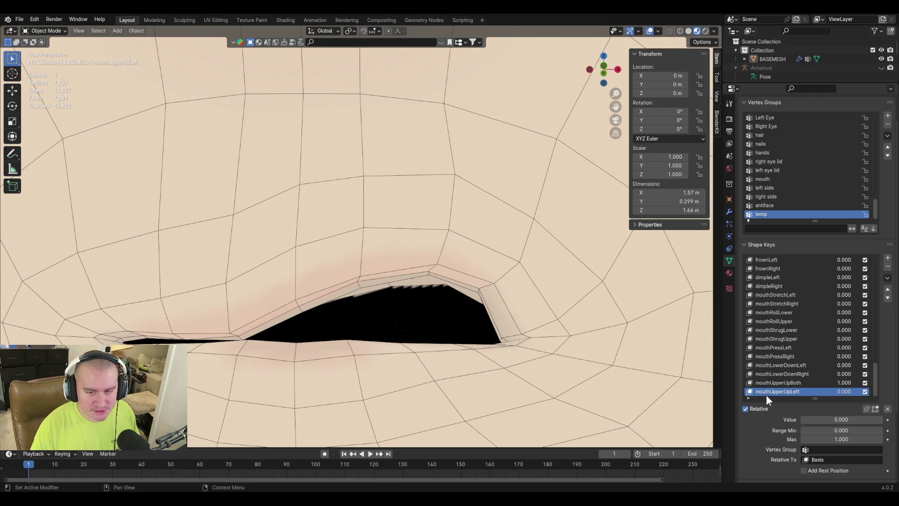
Step: Set mouthUpperUpBoth's vertex group to 'right side'
click(777, 383)
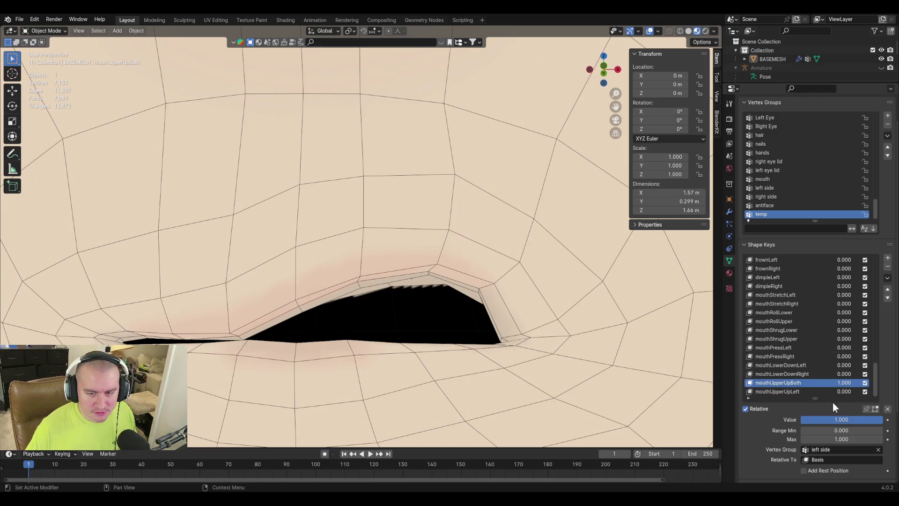
click(831, 451)
text(right side)
key(Return)
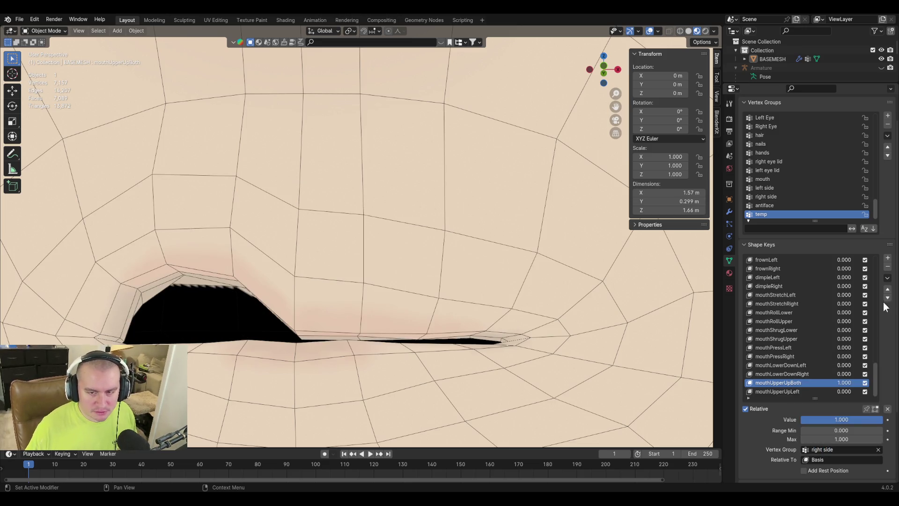
Step: Create another shape key from the mix named mouthUpperUpRight, then enter Edit Mode
click(888, 277)
click(855, 290)
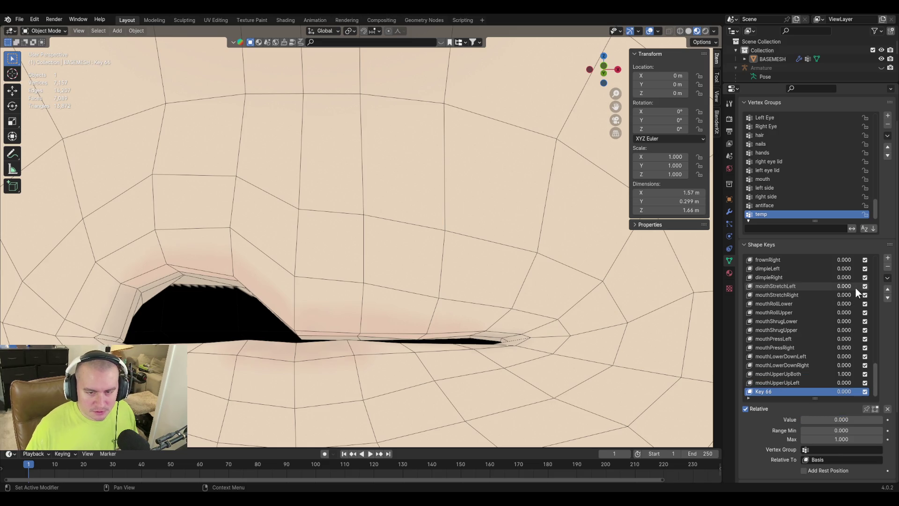
double_click(759, 391)
text(mouthUpperUpBoth)
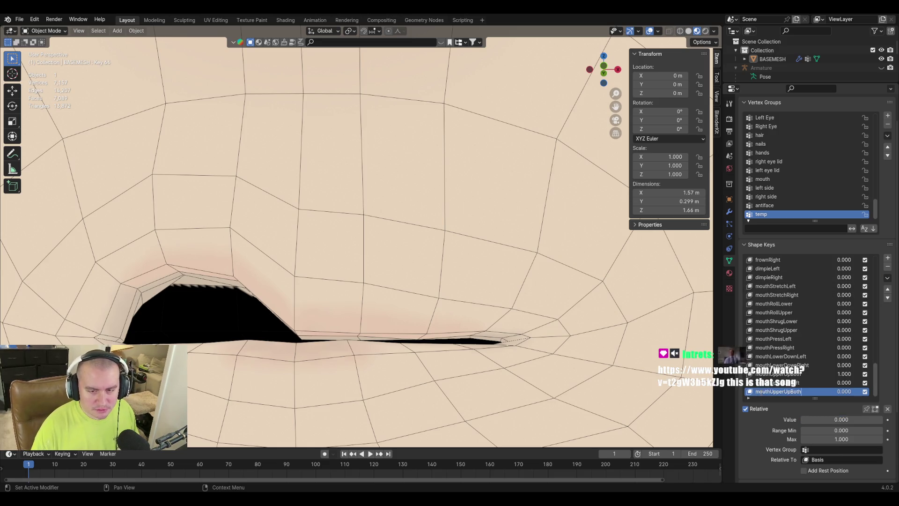
key(BackSpace)
key(BackSpace)
key(BackSpace)
text(T)
key(BackSpace)
text(Right)
key(Return)
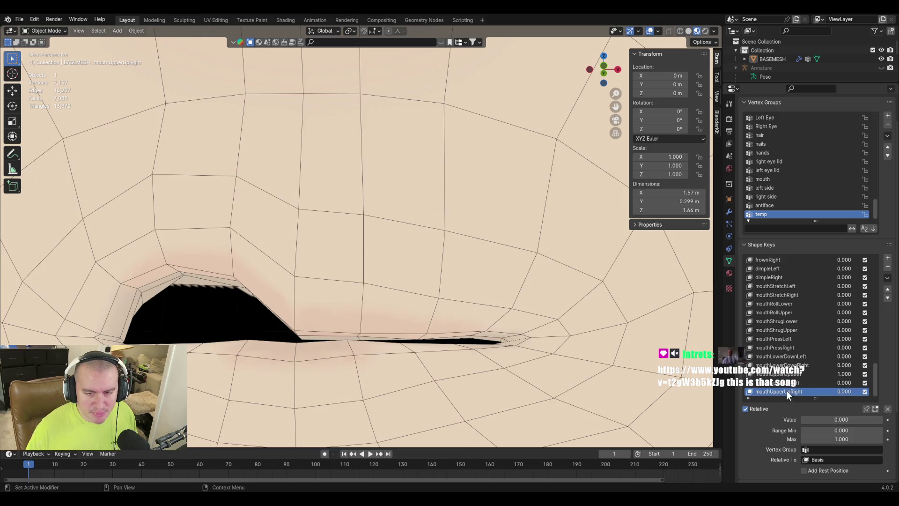
key(Tab)
middle_drag(356, 323, 431, 361)
Step: Select the upper-lip vertices and apply Blend from Shape using mouthUpperUpLeft as the source
ctrl+click(524, 386)
mouse_move(524, 386)
middle_down()
mouse_move(337, 212)
mouse_move(422, 361)
middle_up()
ctrl+click(338, 212)
ctrl+click(338, 213)
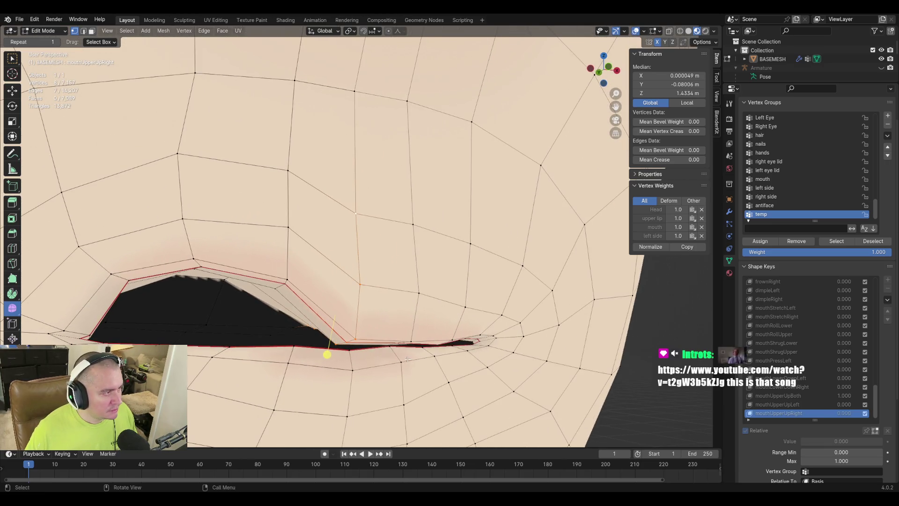
click(178, 29)
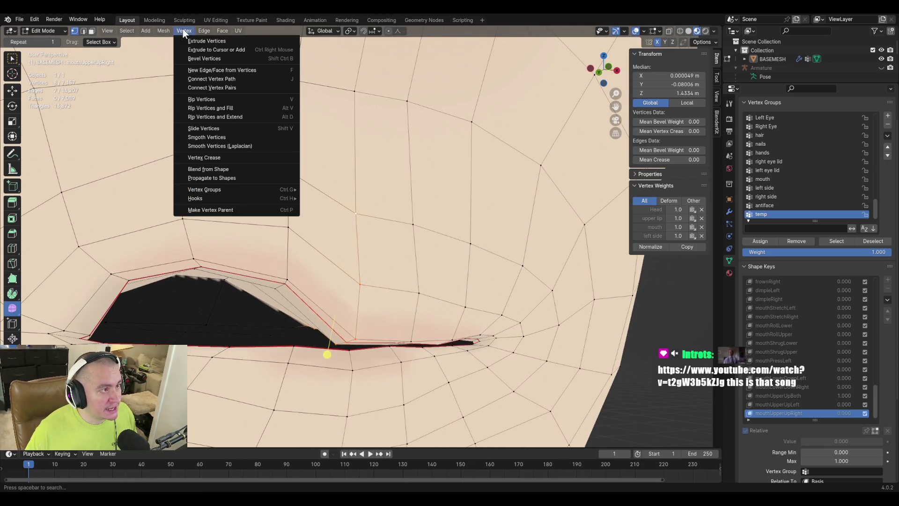
click(214, 166)
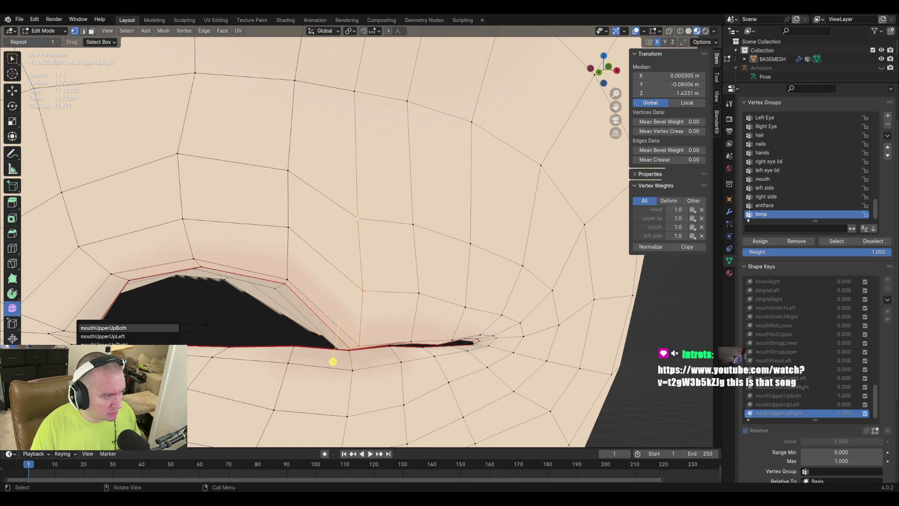
key(Down)
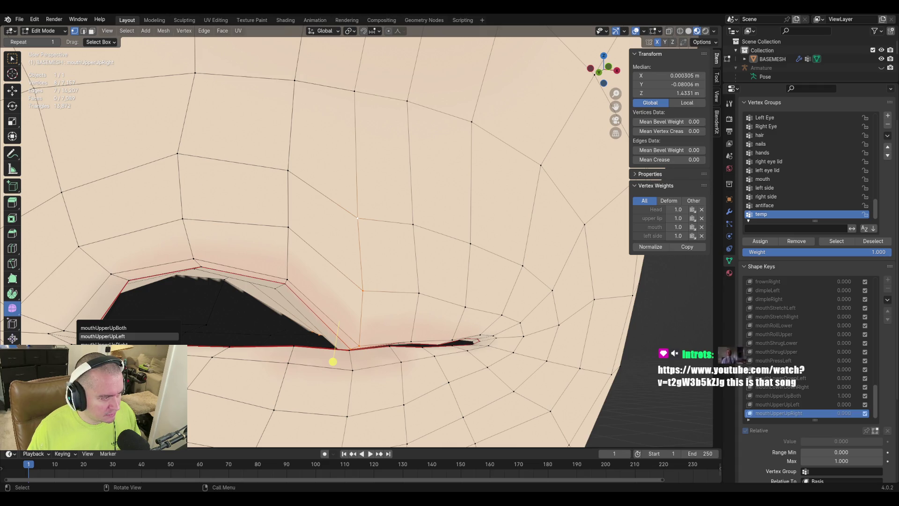
key(Return)
Step: In face mode, select four upper-lip faces beside the mouth opening
mouse_move(435, 299)
middle_down()
mouse_move(448, 307)
mouse_move(466, 287)
middle_up()
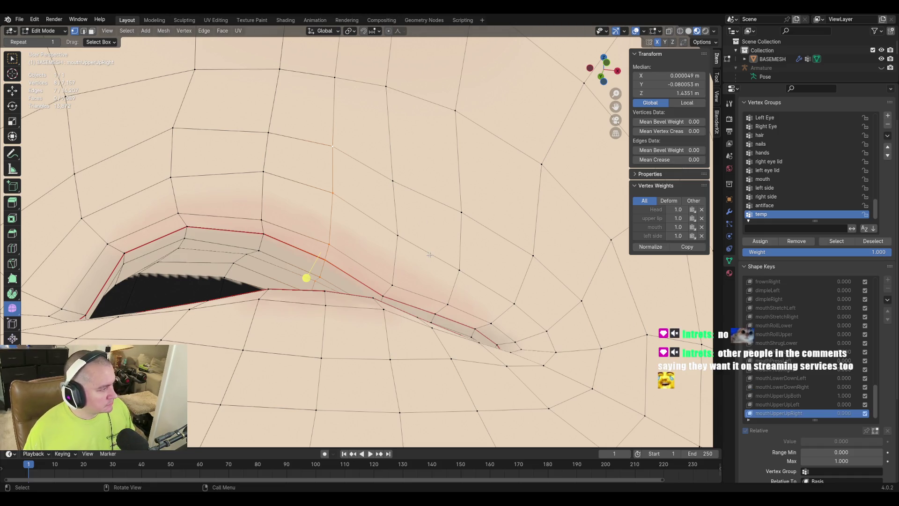
mouse_move(389, 246)
middle_down()
mouse_move(456, 253)
mouse_move(426, 229)
mouse_move(441, 265)
mouse_move(446, 244)
mouse_move(352, 282)
middle_up()
scroll(446, 244, up, 3)
key(3)
click(311, 140)
click(415, 175)
shift+click(376, 282)
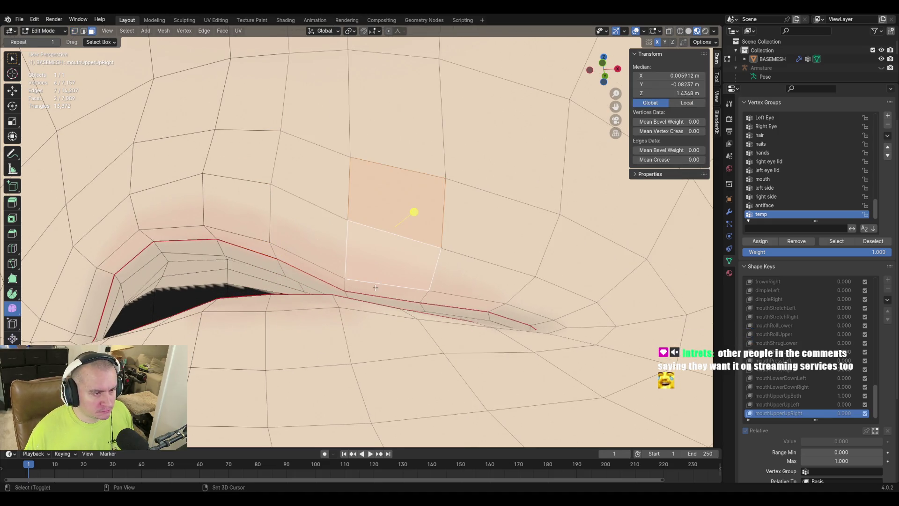
shift+click(374, 263)
shift+click(389, 197)
middle_drag(375, 246, 374, 243)
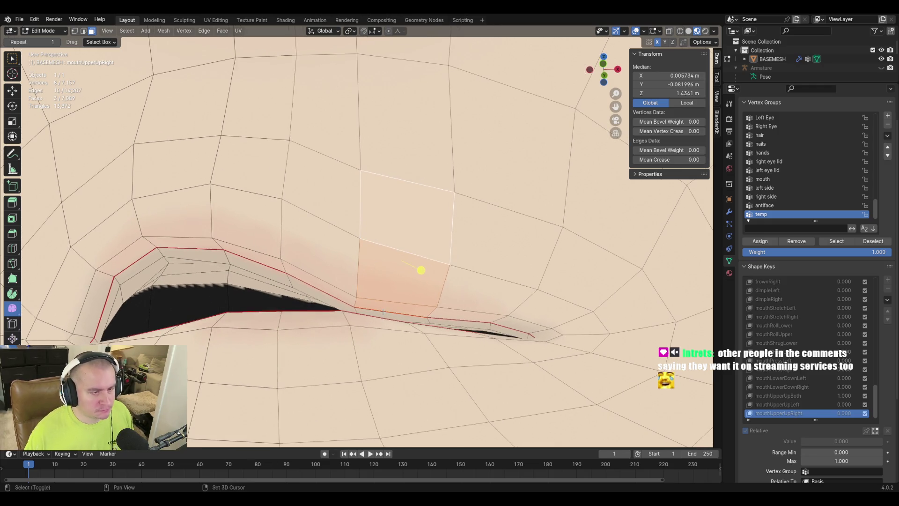
shift+click(419, 276)
Step: Extend the upper-lip selection with three more faces running down-left
key(shift+grave)
key(w)
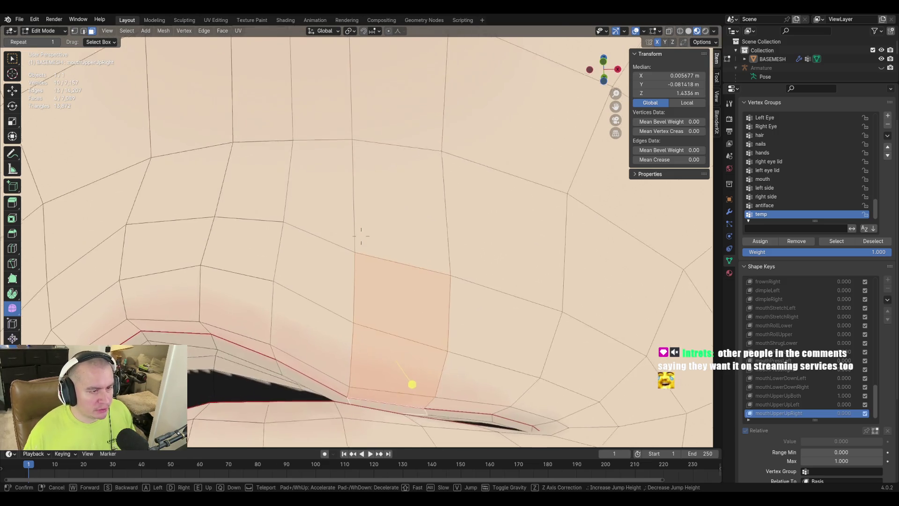
key(s)
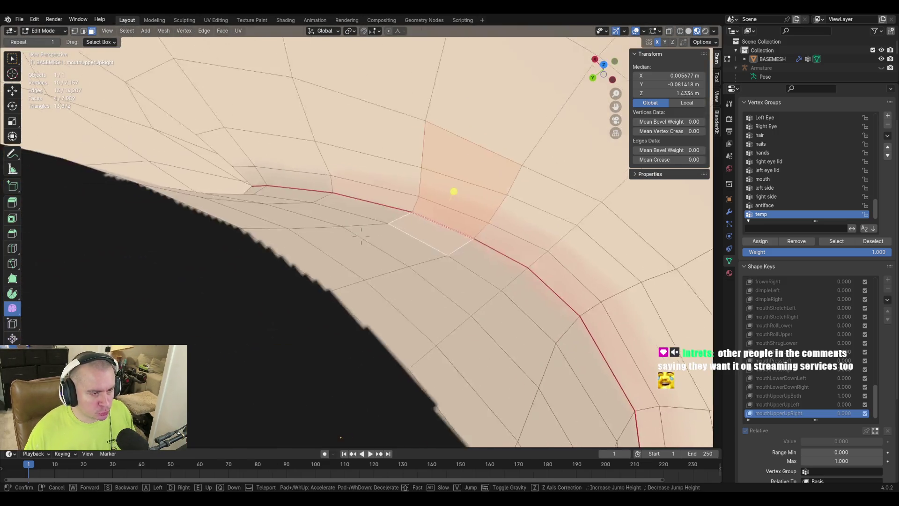
click(361, 236)
shift+click(370, 236)
shift+click(323, 255)
shift+click(281, 274)
mouse_move(417, 243)
middle_down()
mouse_move(436, 245)
mouse_move(294, 263)
mouse_move(374, 275)
middle_up()
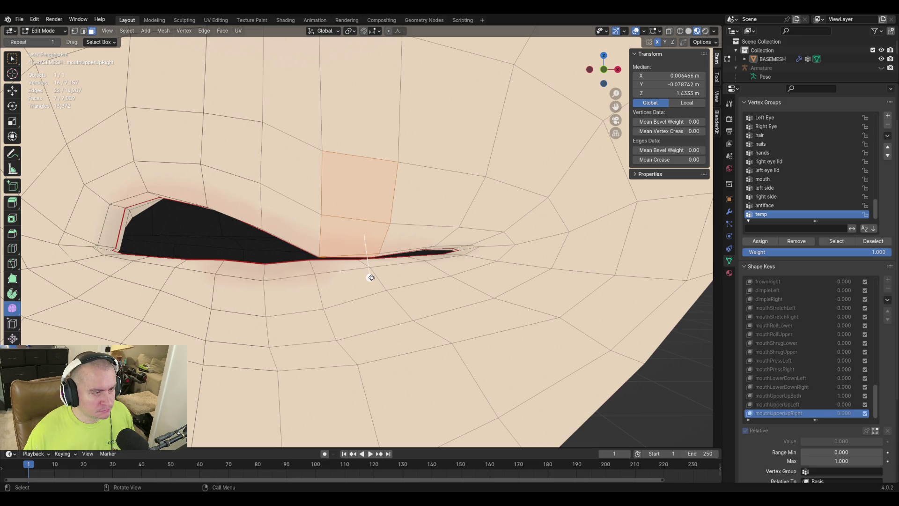
scroll(371, 277, down, 3)
mouse_move(368, 277)
middle_down()
mouse_move(465, 284)
mouse_move(440, 283)
middle_up()
scroll(458, 283, up, 4)
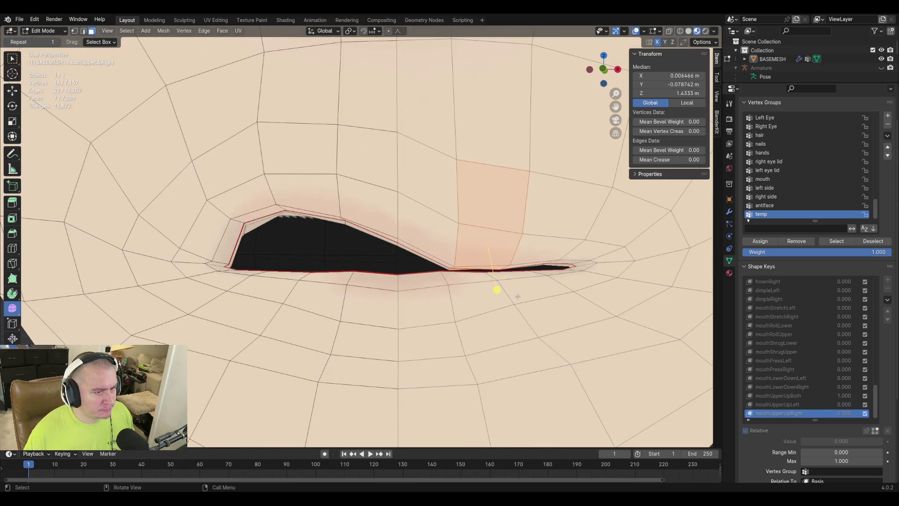
Step: Drag the selected upper-lip faces to raise the lip on mouthUpperUpRight
drag(495, 291, 554, 287)
key(Escape)
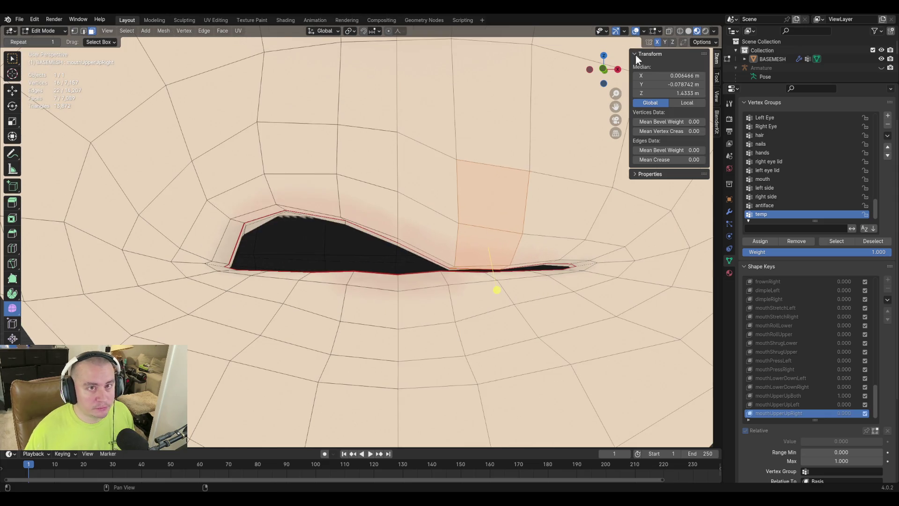
mouse_move(497, 291)
mouse_down()
mouse_move(641, 281)
mouse_move(554, 279)
mouse_move(602, 262)
mouse_up()
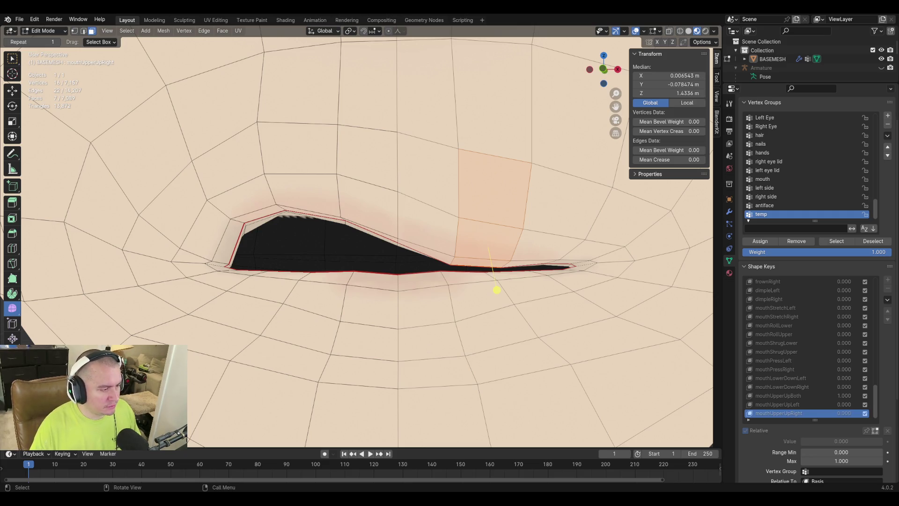
drag(497, 290, 496, 285)
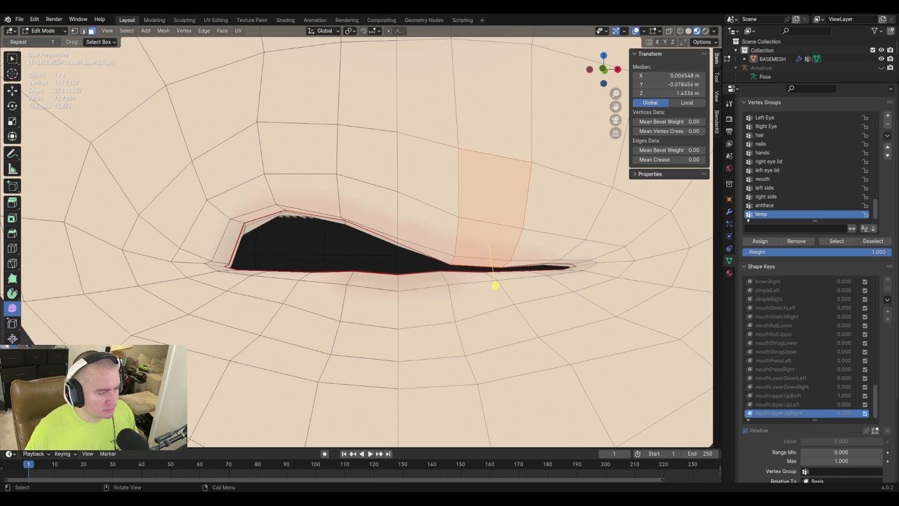
drag(496, 286, 495, 282)
scroll(352, 280, down, 5)
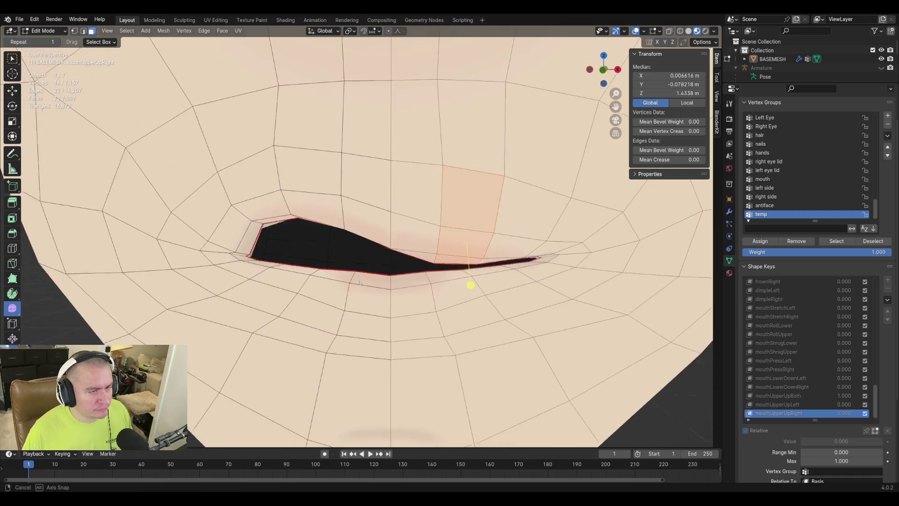
mouse_move(384, 281)
middle_down()
mouse_move(412, 282)
mouse_move(392, 285)
mouse_move(407, 260)
mouse_move(417, 267)
mouse_move(378, 278)
middle_up()
Step: Save the file and make mouthUpperUpLeft the active shape key
scroll(350, 270, down, 2)
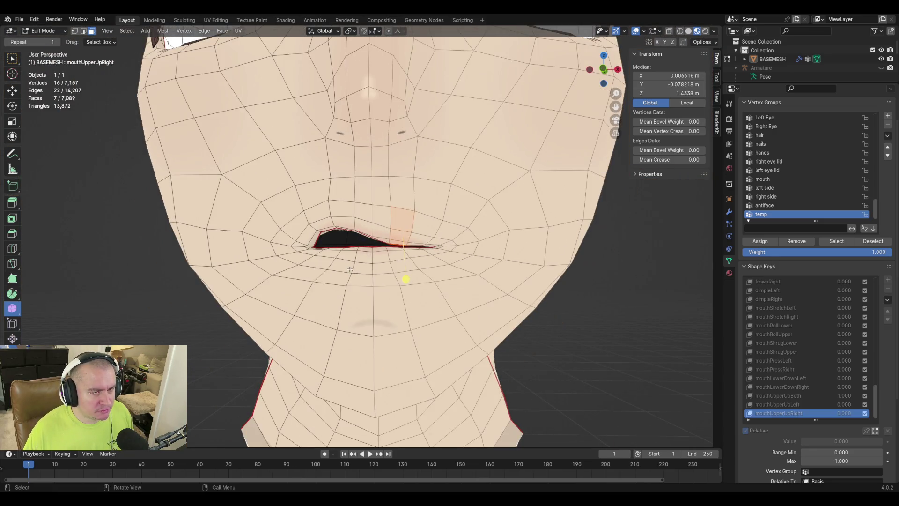
shift+scroll(352, 281, up, 2)
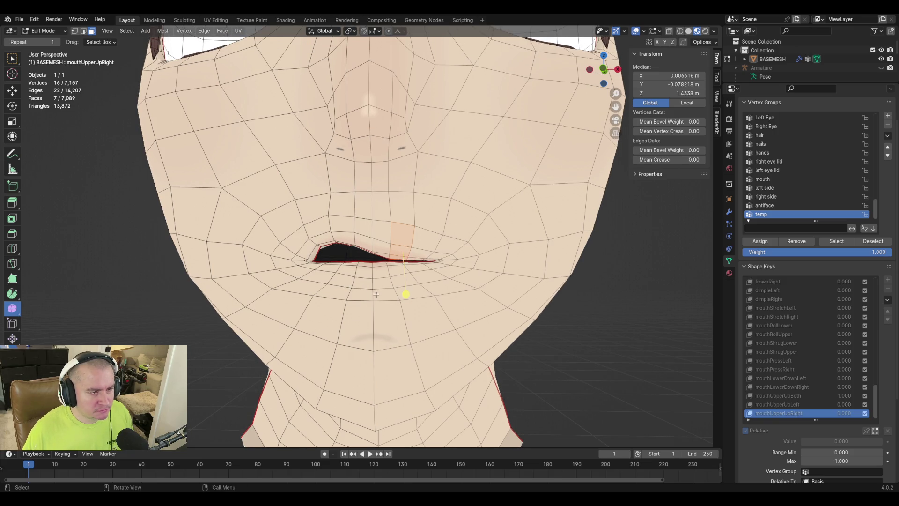
scroll(376, 295, up, 2)
key(ctrl+s)
click(785, 404)
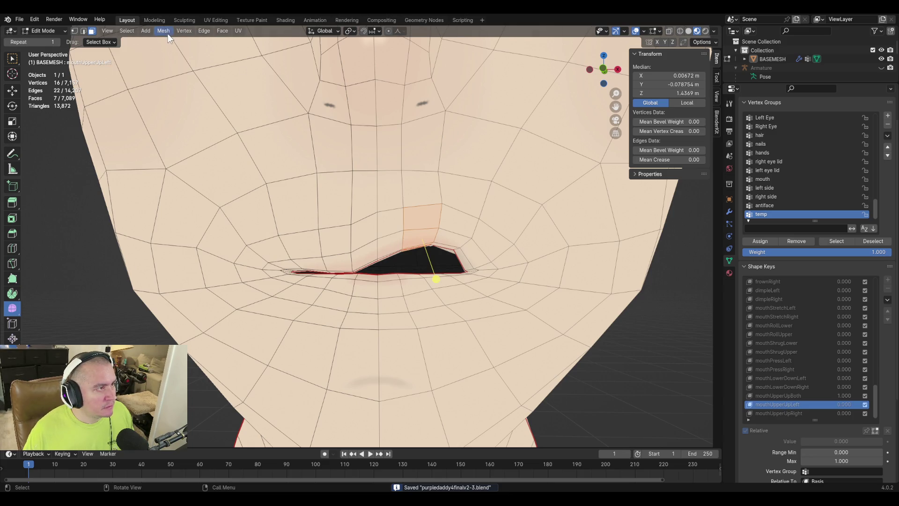
Step: Mirror the lip face selection on mouthUpperUpLeft, reshape it, deselect and save
click(127, 30)
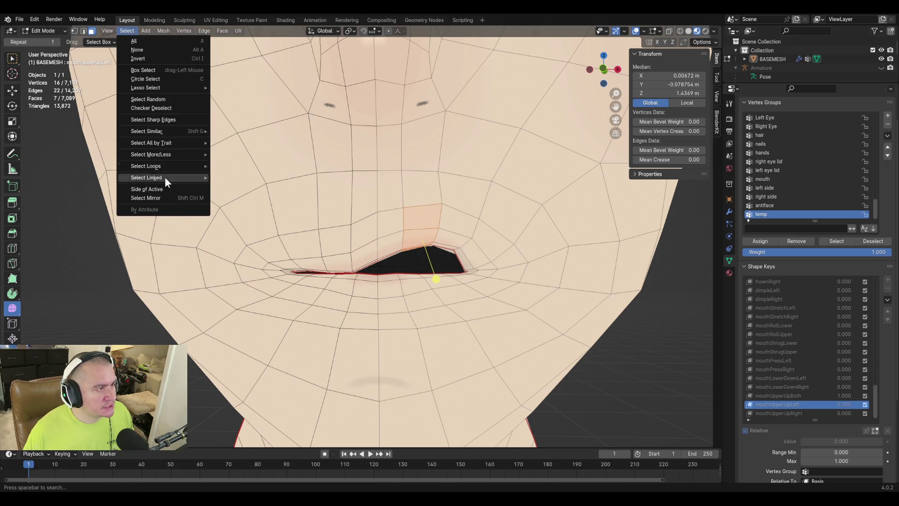
click(168, 198)
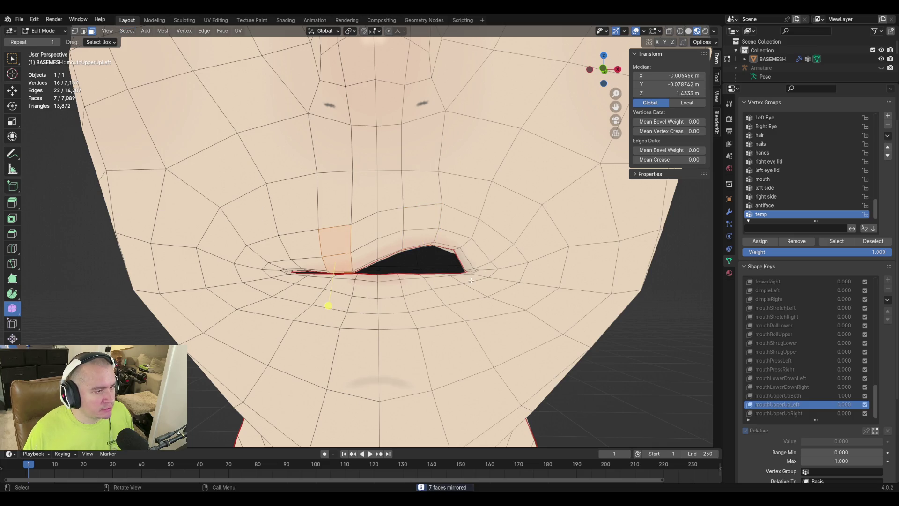
drag(328, 305, 445, 311)
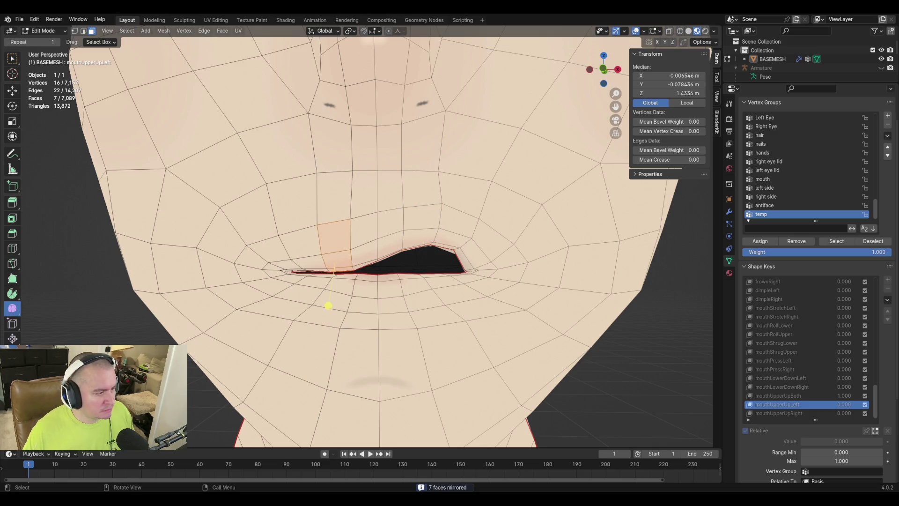
drag(331, 302, 361, 310)
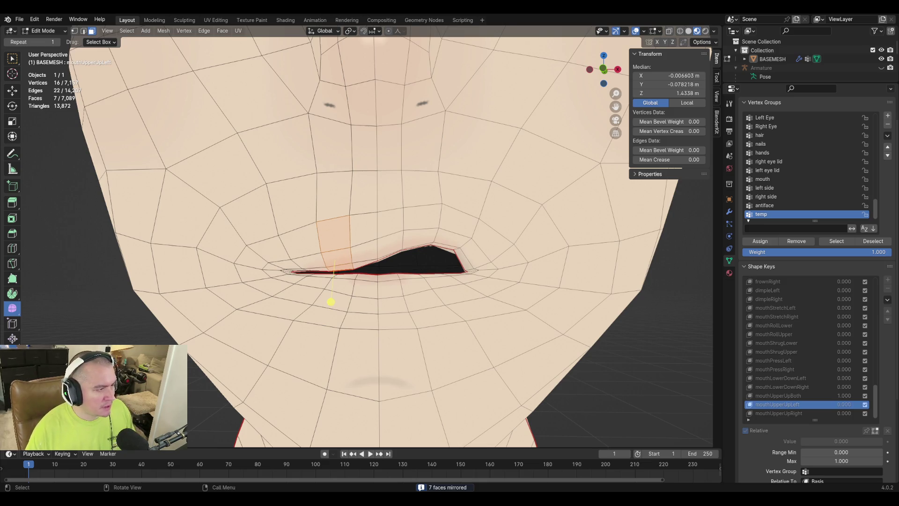
key(alt+a)
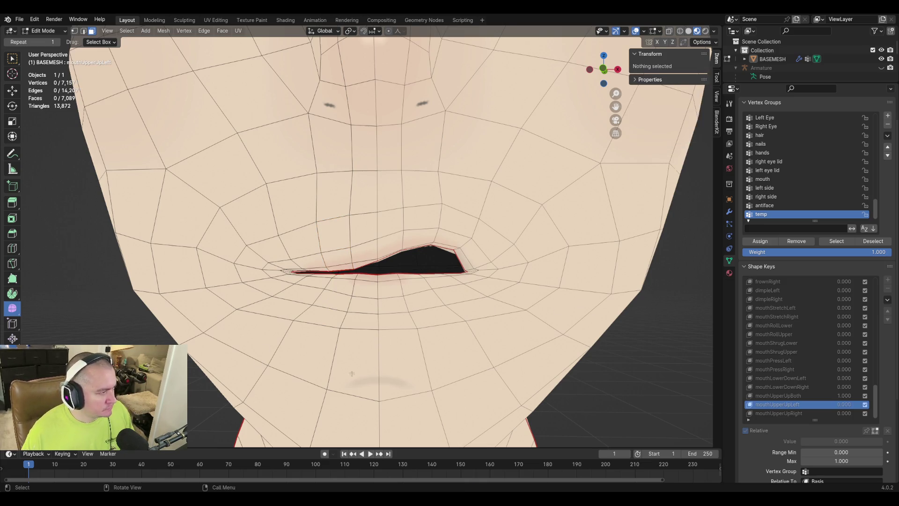
key(ctrl+s)
Step: Back on mouthUpperUpRight, select the single mouth-corner vertex
mouse_move(490, 270)
middle_down()
mouse_move(384, 253)
mouse_move(422, 244)
middle_up()
click(796, 413)
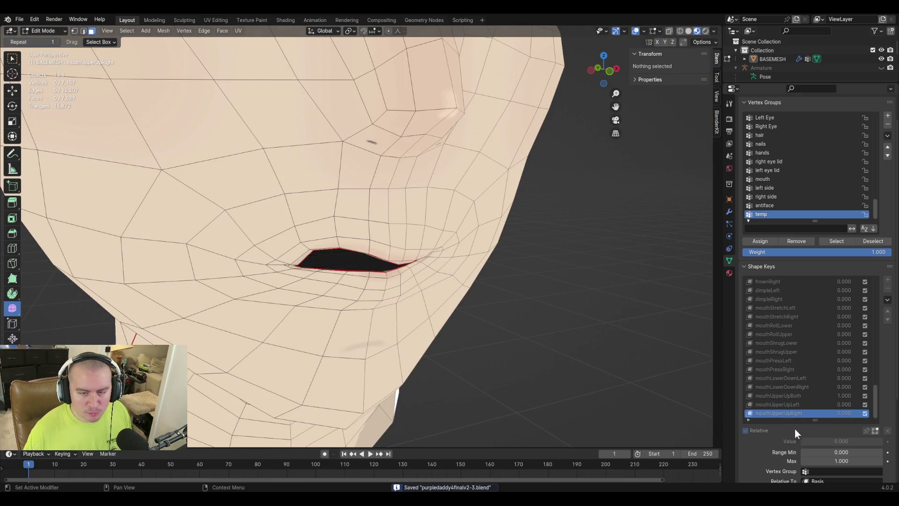
scroll(286, 270, up, 5)
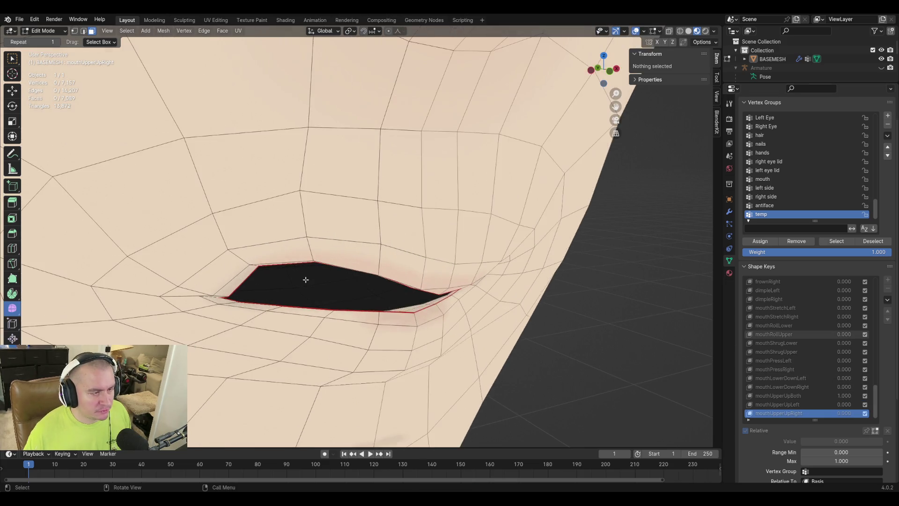
click(222, 292)
key(1)
click(223, 294)
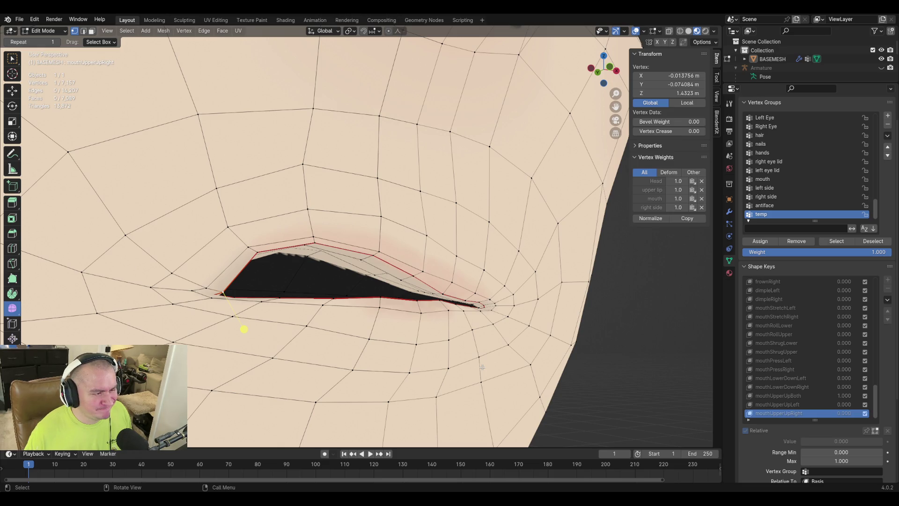
mouse_move(244, 329)
middle_down()
mouse_move(297, 335)
mouse_move(279, 347)
mouse_move(266, 338)
middle_up()
mouse_move(430, 348)
middle_down()
mouse_move(629, 316)
mouse_move(506, 360)
mouse_move(482, 361)
mouse_move(484, 354)
middle_up()
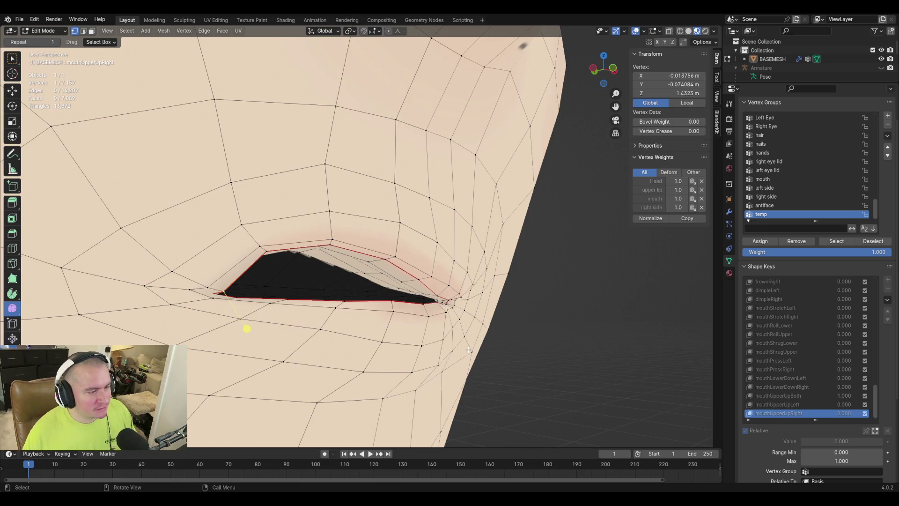
Step: Slide the mouth-corner vertex along its edge
key(g)
key(z)
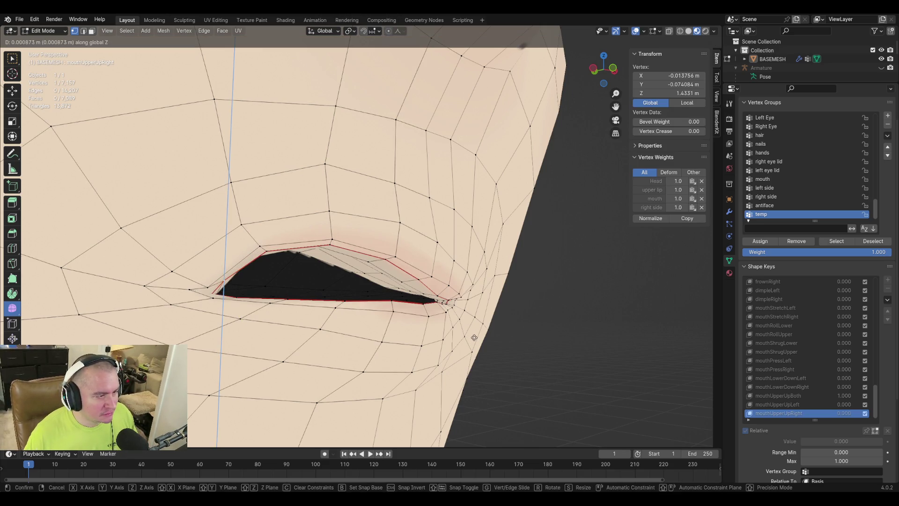
key(Escape)
middle_drag(478, 341, 461, 310)
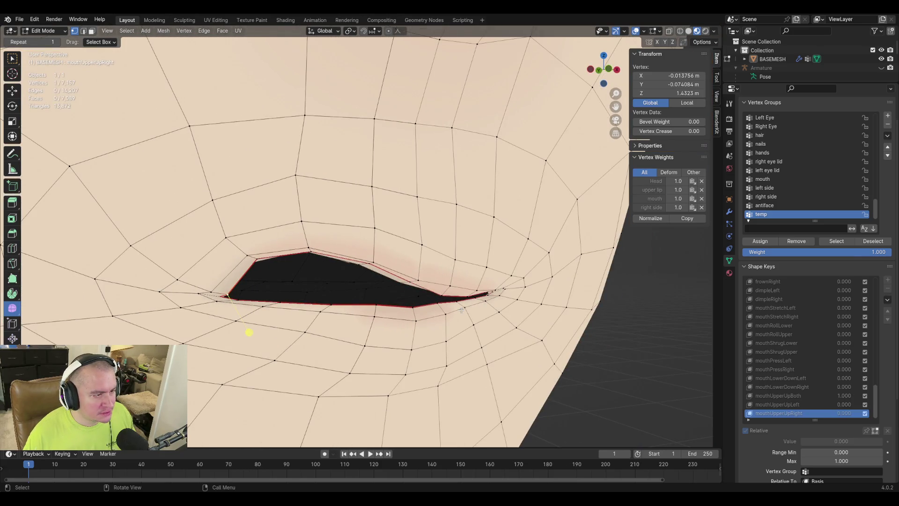
drag(462, 310, 469, 286)
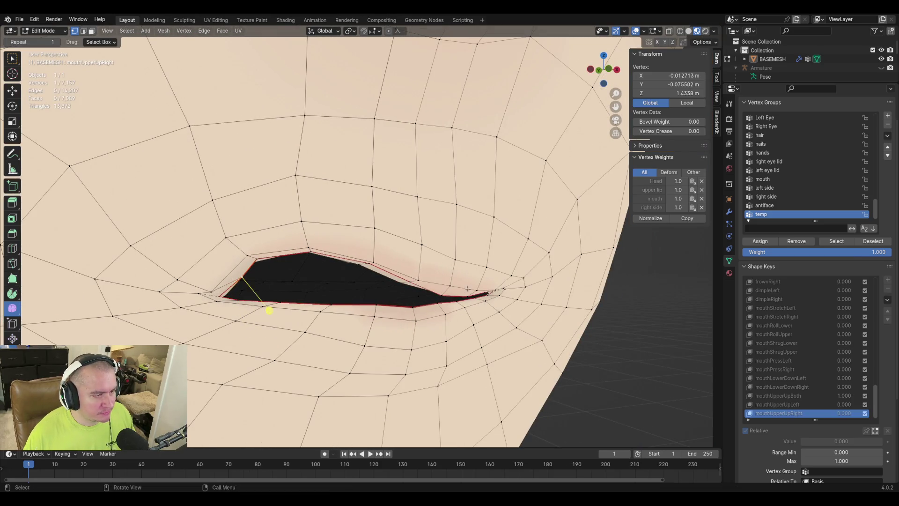
drag(453, 366, 446, 355)
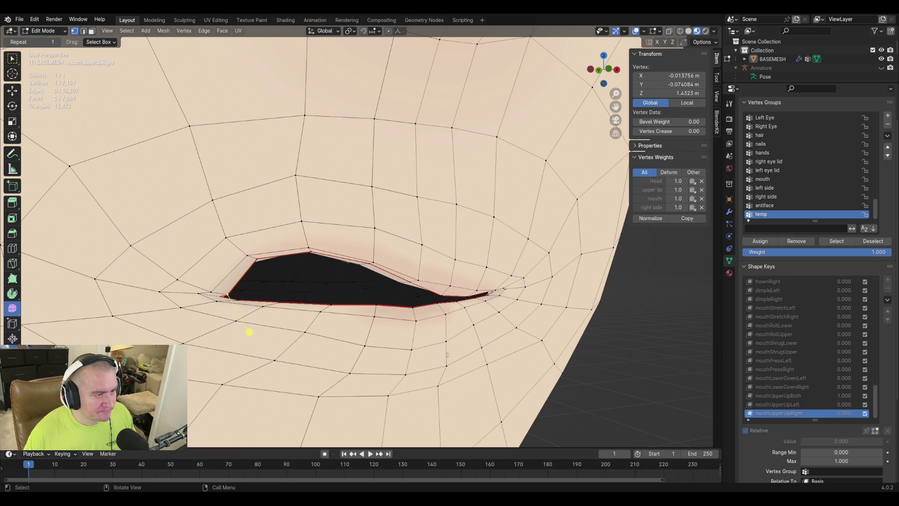
Step: Add a second lip-corner vertex, slide it along its edge, and return to Object Mode
shift+click(212, 291)
key(g)
key(g)
click(425, 283)
mouse_move(253, 309)
middle_down()
mouse_move(233, 315)
mouse_move(282, 305)
middle_up()
key(Tab)
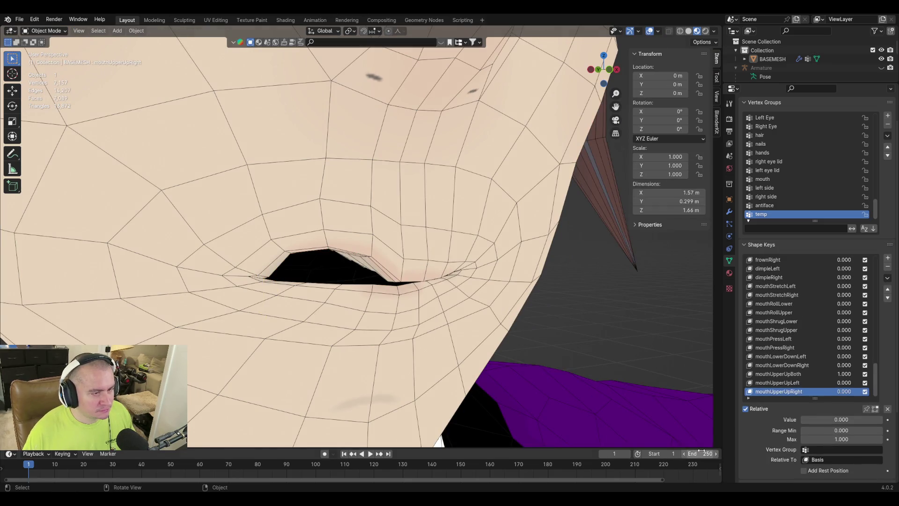
Step: Set mouthUpperUpBoth strength to 0 and preview mouthUpperUpLeft at full strength
key(Tab)
key(Tab)
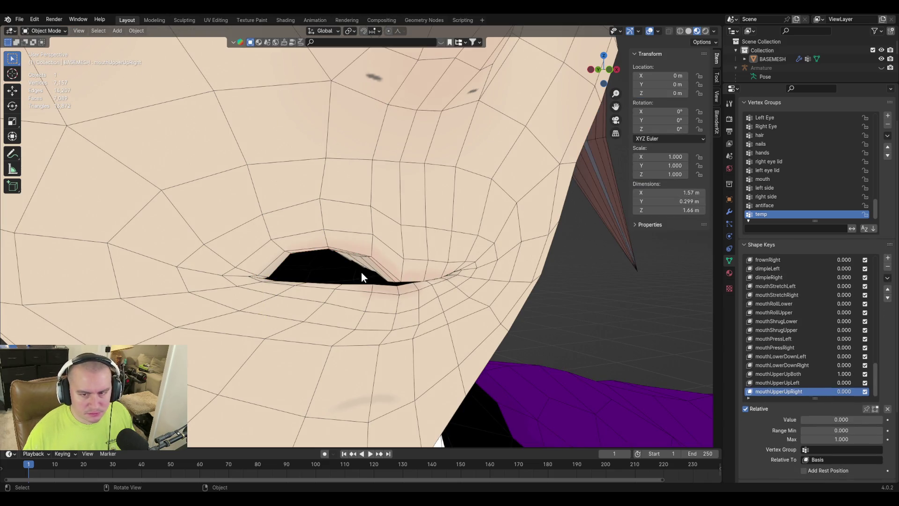
click(796, 374)
drag(855, 423, 810, 424)
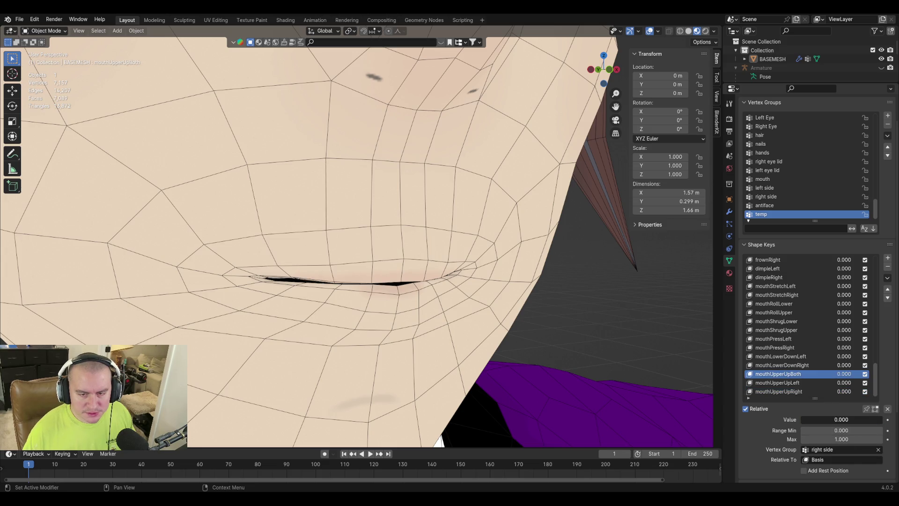
click(799, 382)
mouse_move(826, 421)
mouse_down()
mouse_move(881, 420)
mouse_move(802, 420)
mouse_move(885, 420)
mouse_move(801, 420)
mouse_up()
click(779, 392)
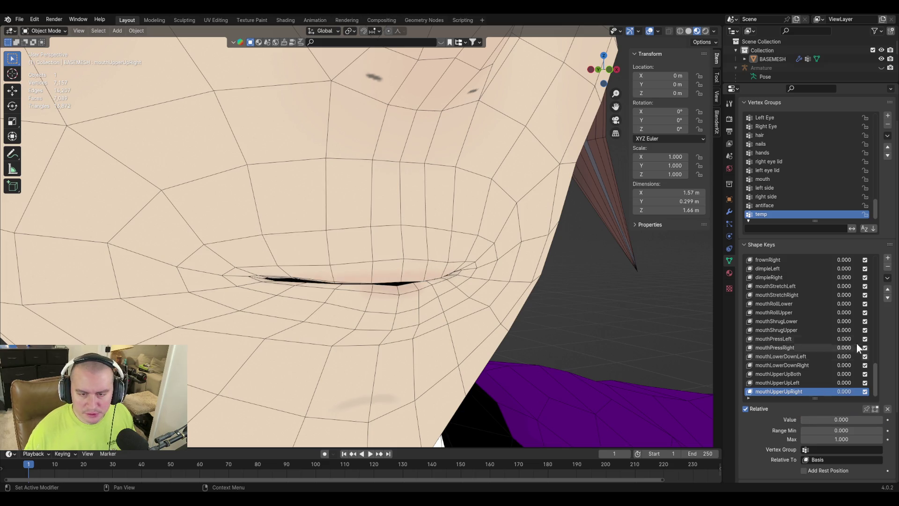
Step: Delete the mouthUpperUpBoth shape key and enter Edit Mode on mouthUpperUpLeft
click(809, 374)
click(888, 268)
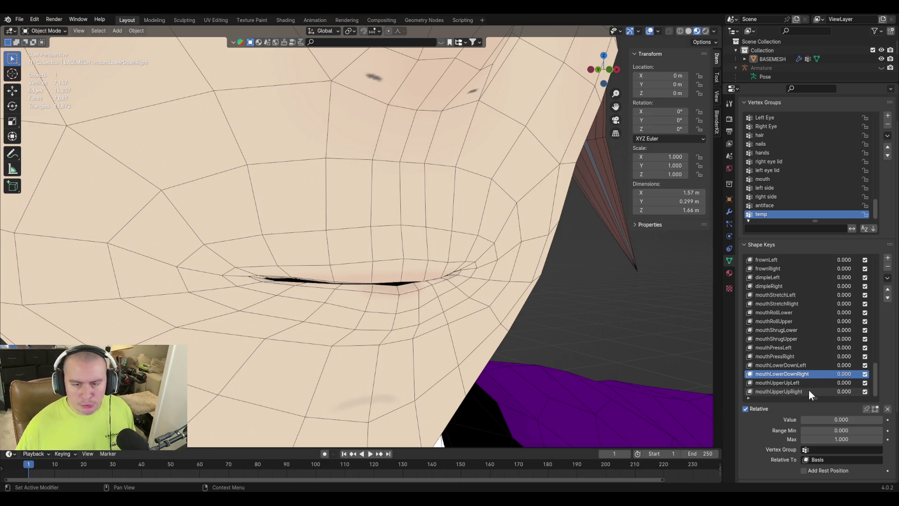
click(808, 391)
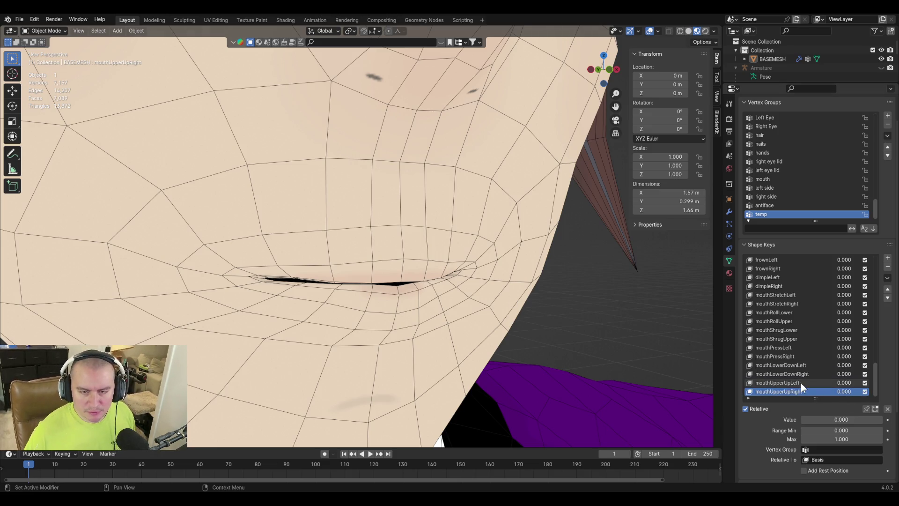
click(801, 383)
key(Tab)
mouse_move(261, 317)
middle_down()
mouse_move(255, 308)
mouse_move(260, 322)
mouse_move(195, 349)
middle_up()
Step: Box-select the mouth-corner faces on mouthUpperUpLeft and scale them smaller
click(426, 293)
drag(426, 293, 419, 315)
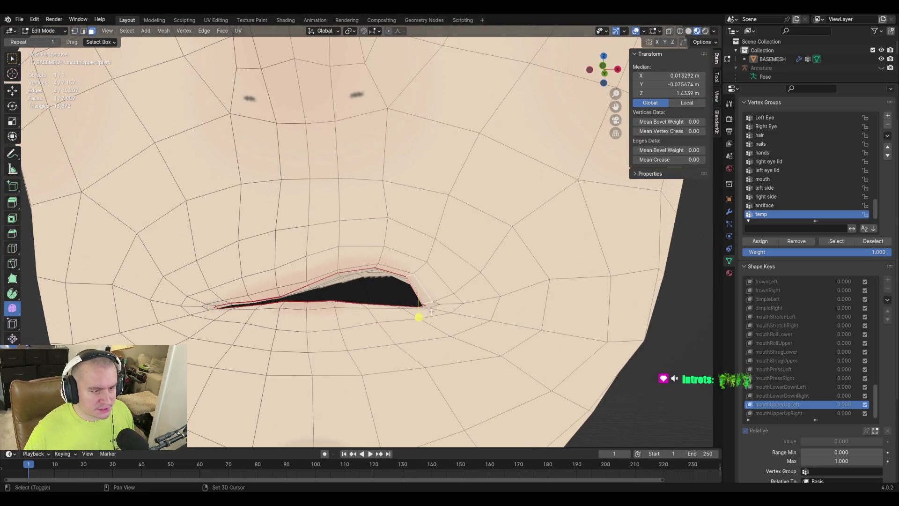
key(g)
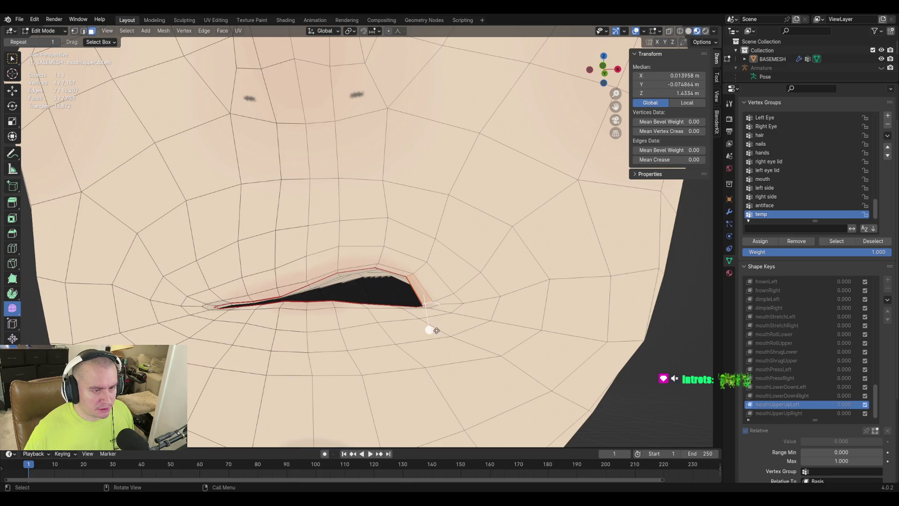
key(s)
click(544, 328)
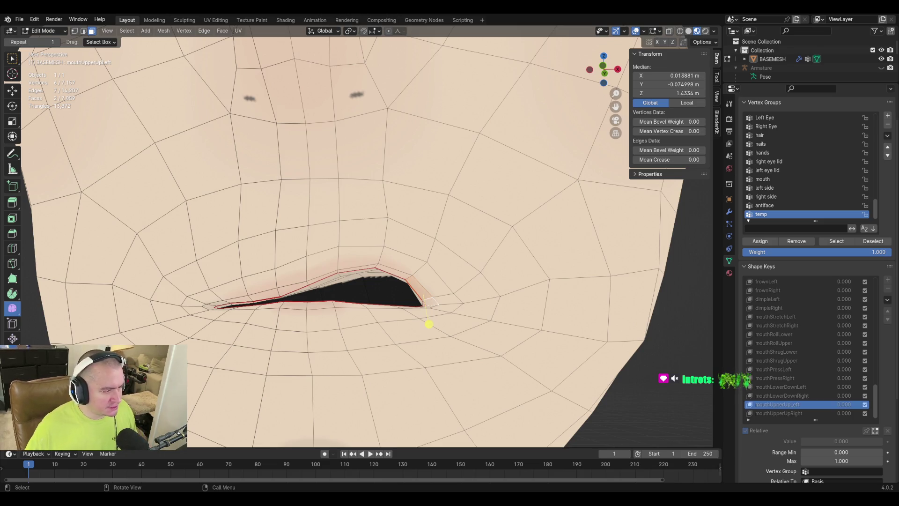
Step: On mouthUpperUpRight, mirror the selection to the other corner and nudge those faces
click(787, 414)
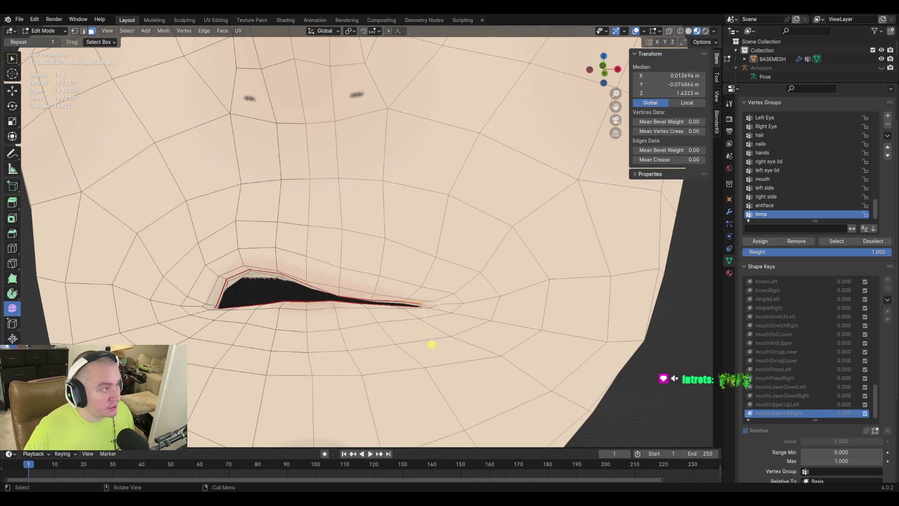
click(125, 30)
click(167, 198)
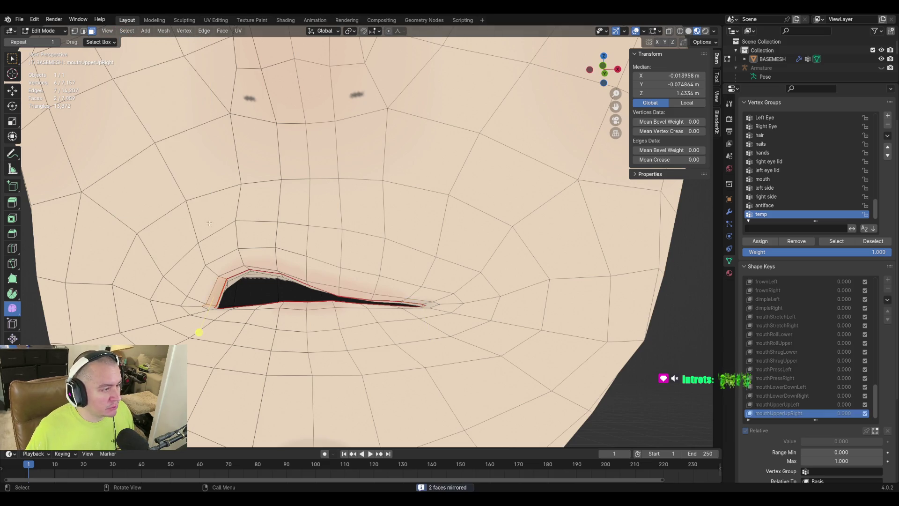
key(g)
click(198, 328)
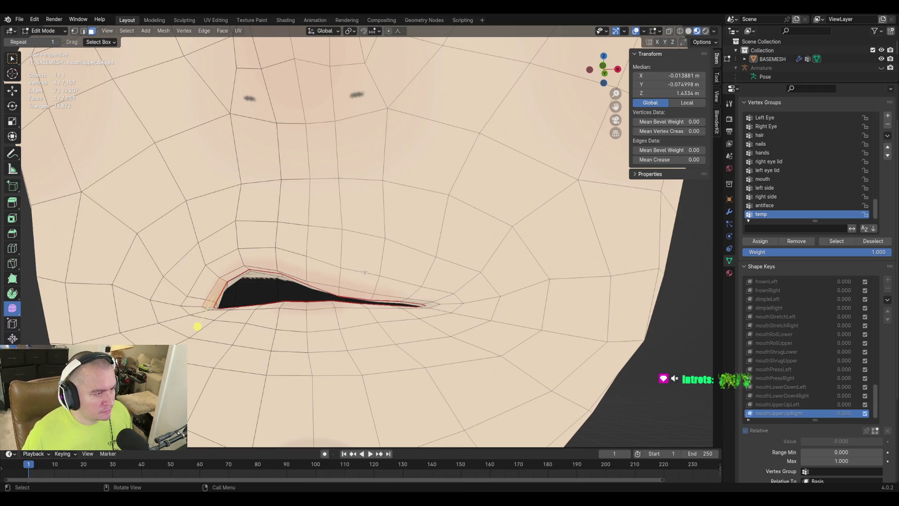
Step: Save purpledaddy4finalv2-3.blend and deselect everything on the mesh
key(KP_4)
key(ctrl+s)
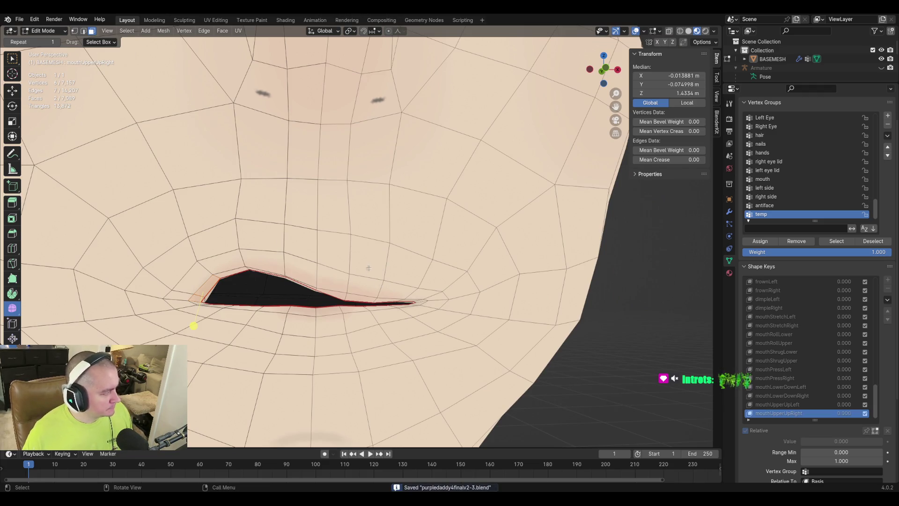
click(621, 359)
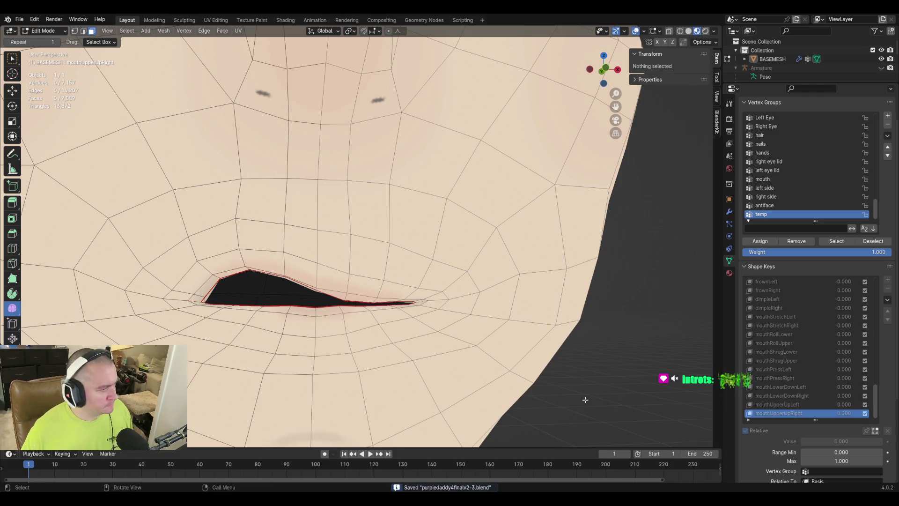
scroll(577, 353, down, 8)
scroll(570, 344, up, 3)
scroll(566, 349, down, 4)
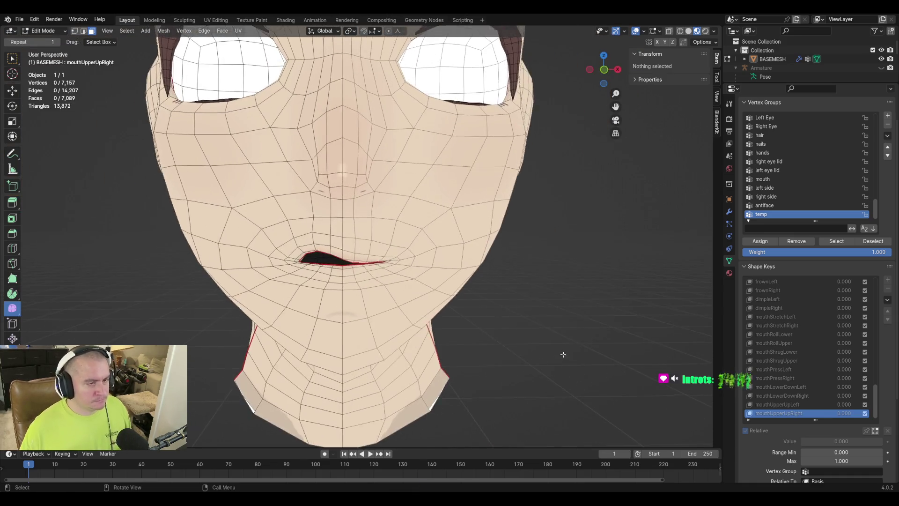
scroll(553, 349, up, 4)
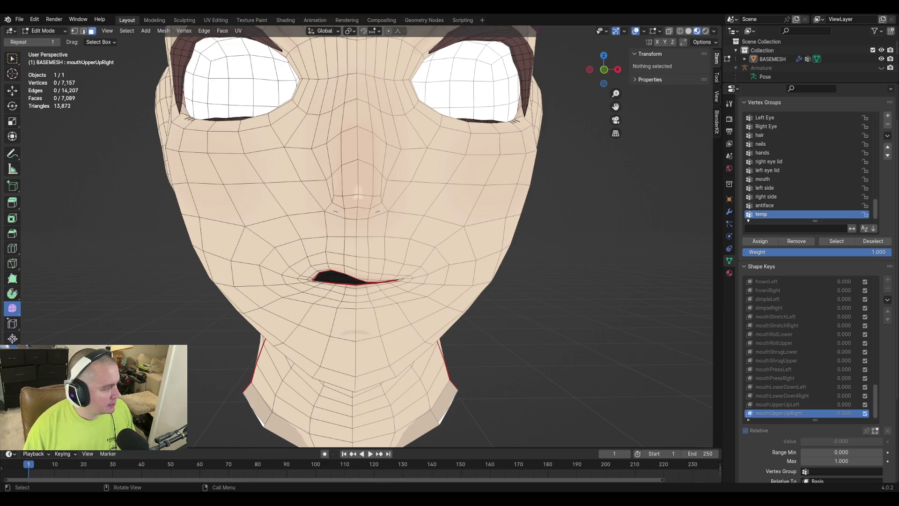
middle_drag(225, 307, 323, 288)
Step: Reveal the hidden hair, eyes and hat, then delete the temp vertex group
click(264, 190)
click(543, 191)
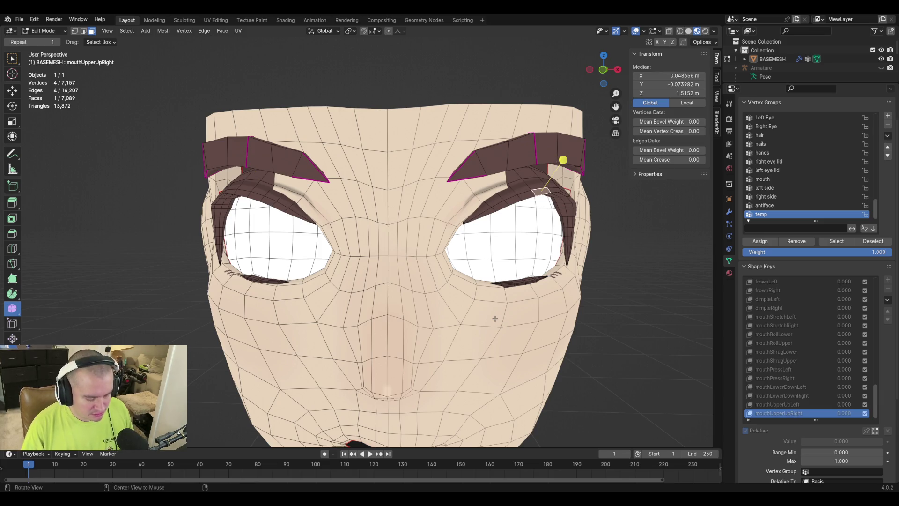
key(alt+h)
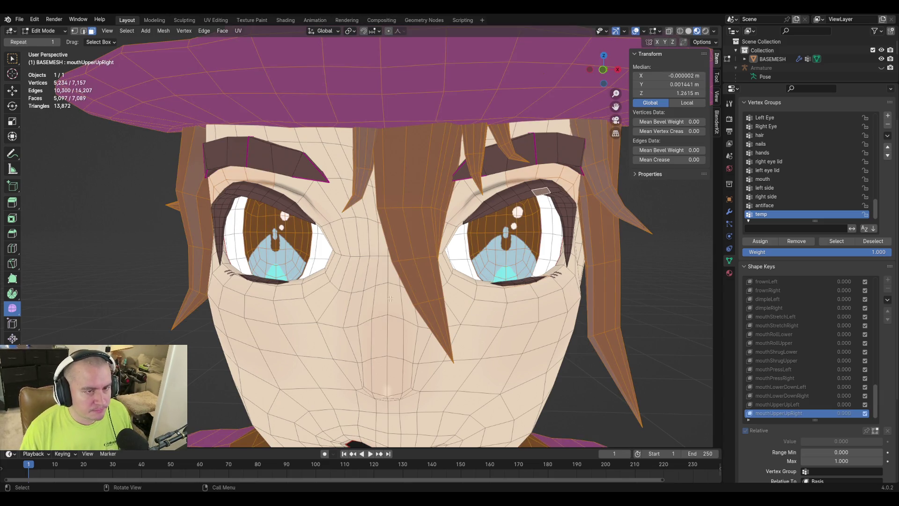
mouse_move(417, 301)
middle_down()
mouse_move(474, 269)
mouse_move(412, 262)
middle_up()
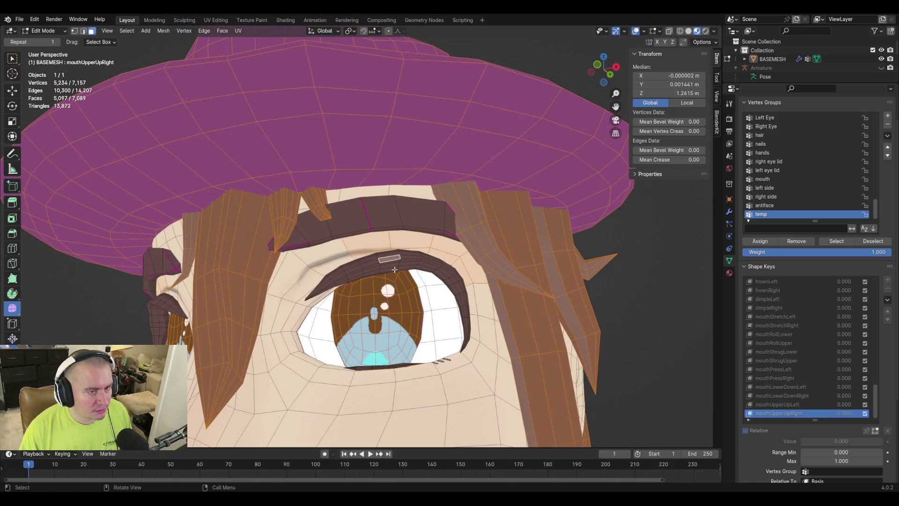
shift+middle_drag(442, 297, 379, 274)
scroll(827, 217, up, 2)
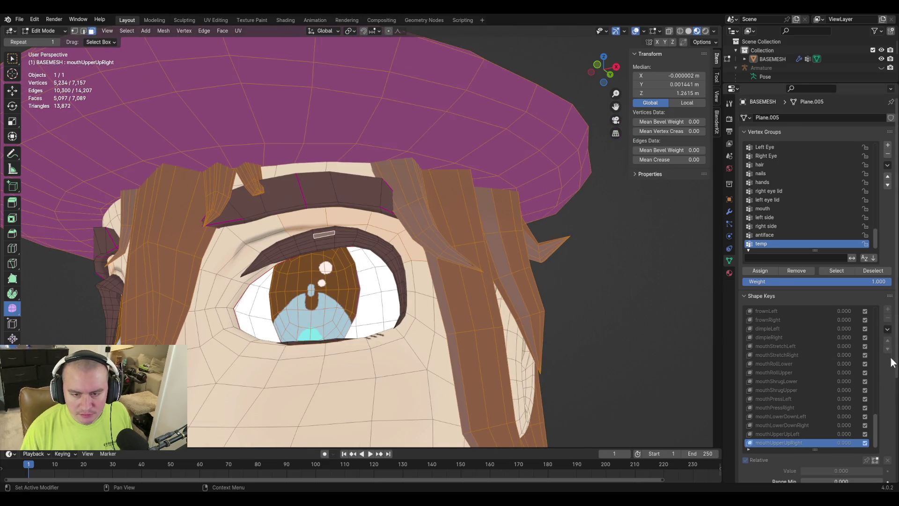
scroll(778, 229, up, 2)
scroll(777, 228, down, 2)
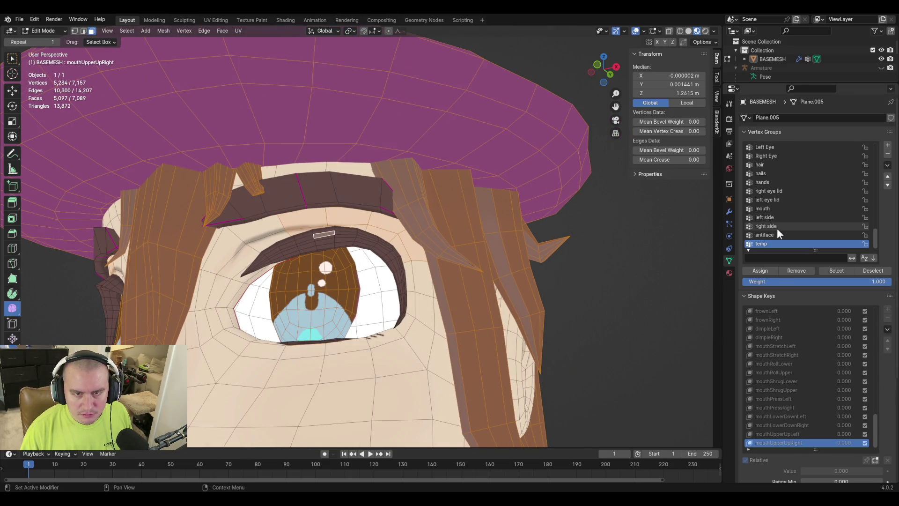
click(888, 153)
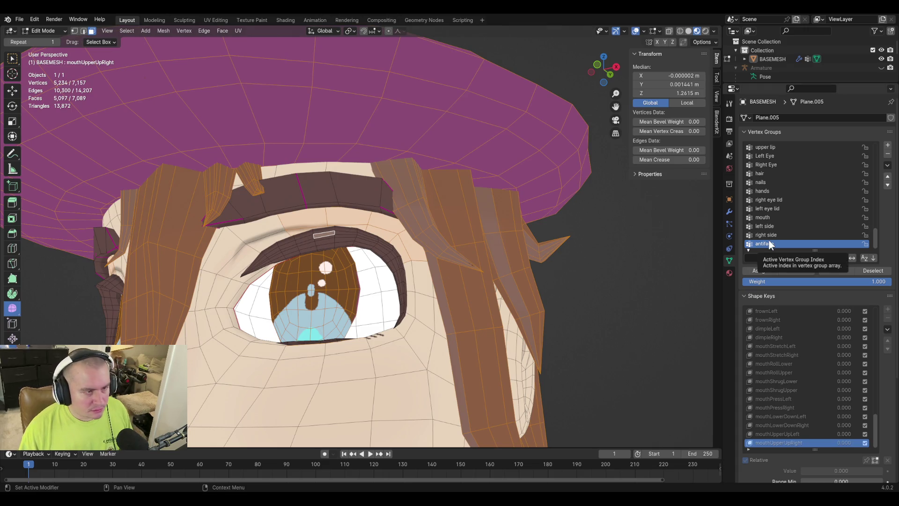
Step: Select a row of faces just above the eye
middle_drag(469, 235, 487, 240)
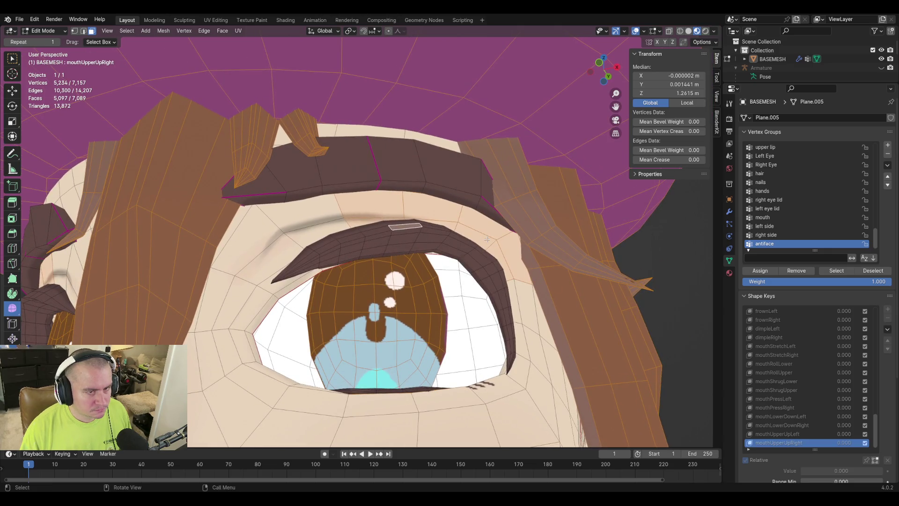
scroll(423, 239, down, 8)
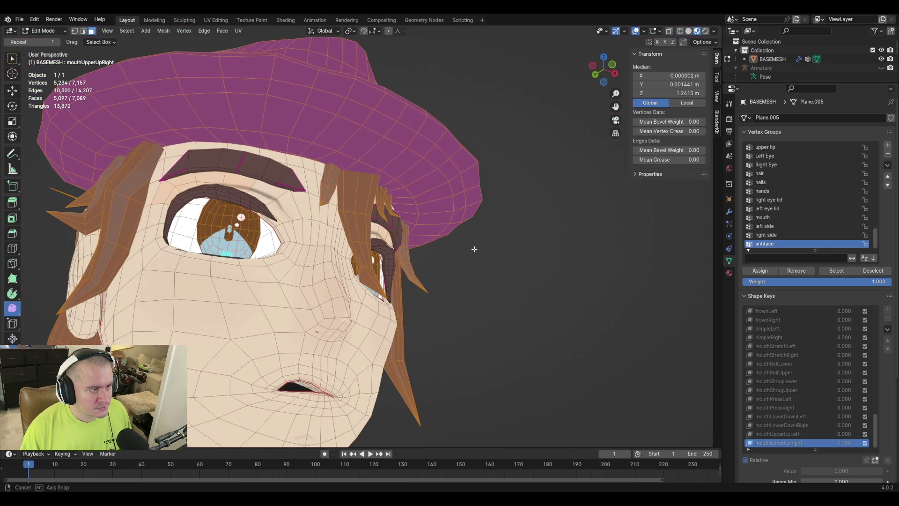
shift+middle_drag(227, 204, 302, 250)
scroll(136, 177, up, 3)
click(131, 189)
shift+click(147, 171)
shift+click(209, 179)
shift+click(290, 192)
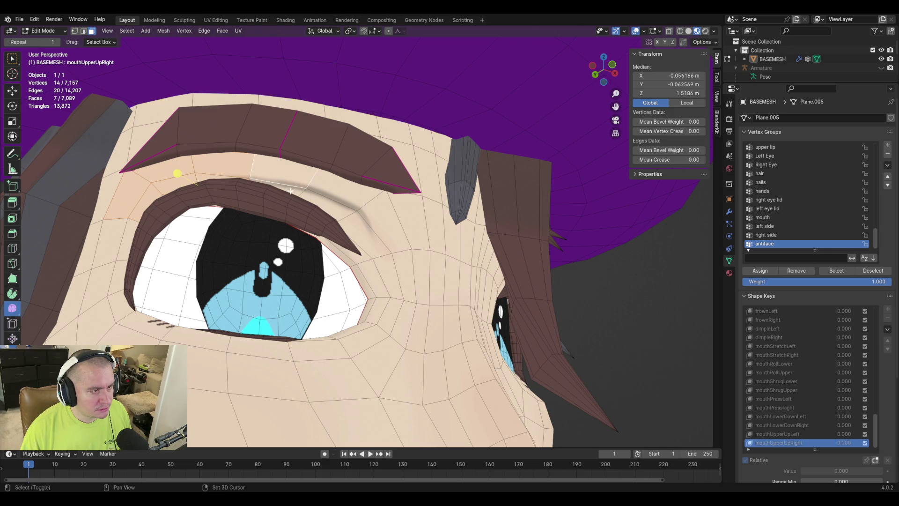
mouse_move(306, 186)
middle_down()
mouse_move(353, 241)
mouse_move(539, 187)
middle_up()
Step: Extend the brow-area face selection with more faces above the eyes
shift+click(548, 187)
shift+click(519, 197)
shift+click(514, 194)
shift+click(433, 183)
shift+click(412, 197)
shift+click(393, 210)
shift+click(370, 218)
middle_drag(360, 224, 304, 233)
shift+click(547, 209)
Step: Add two more brow-area faces, then clear the face selection
middle_drag(178, 200, 212, 183)
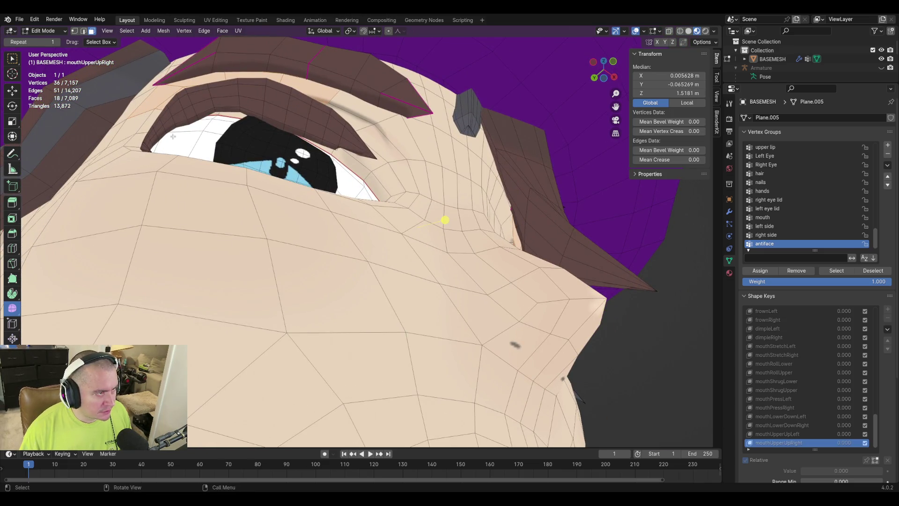
scroll(173, 136, up, 2)
middle_drag(248, 132, 272, 125)
shift+click(311, 126)
shift+click(273, 92)
middle_drag(274, 93, 290, 150)
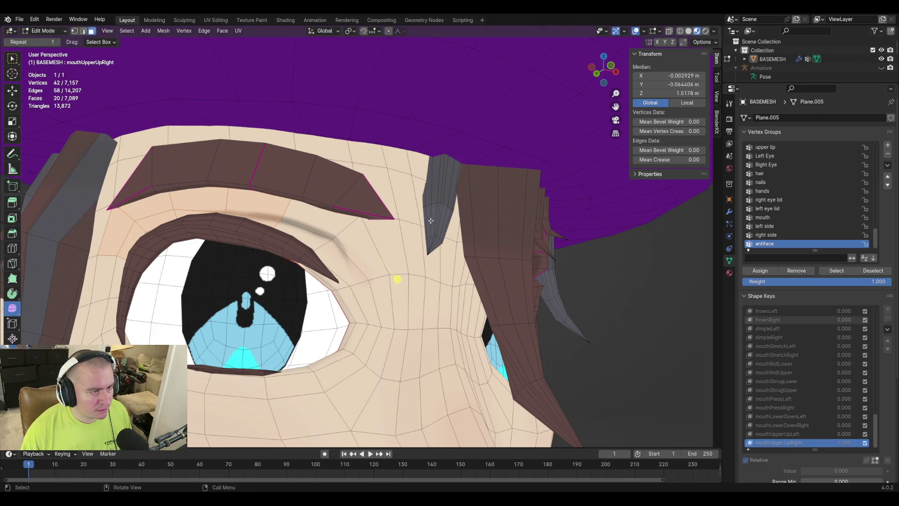
click(647, 308)
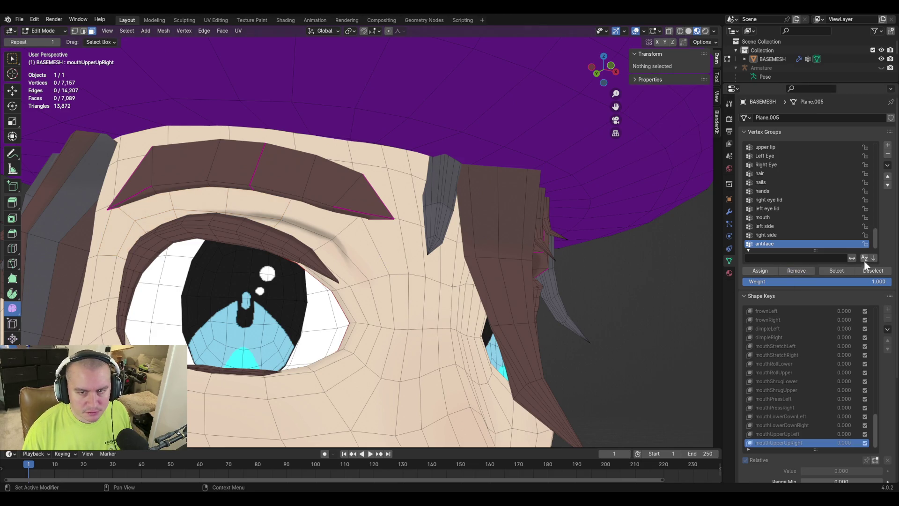
click(833, 272)
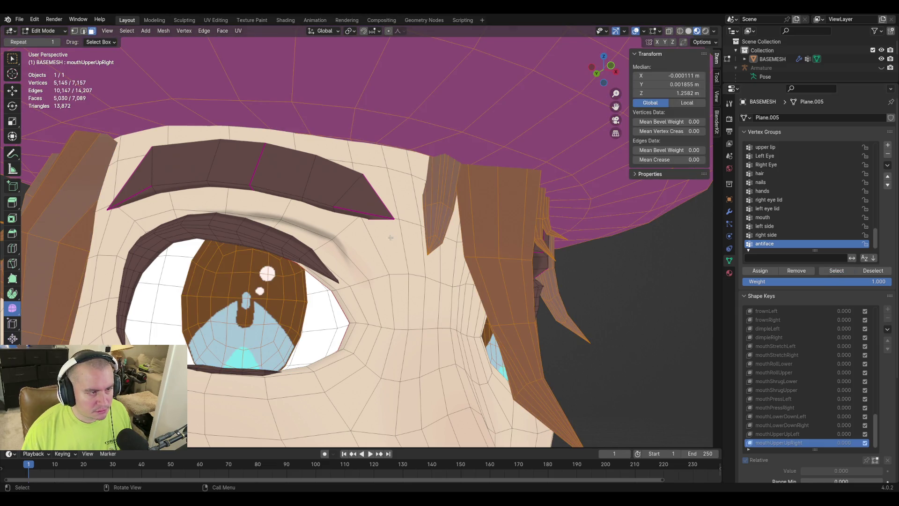
key(h)
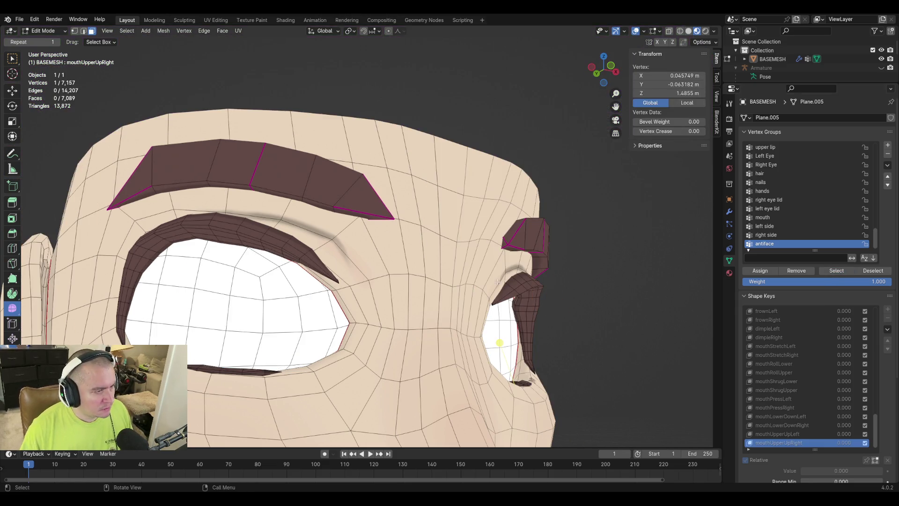
key(shift+grave)
key(w)
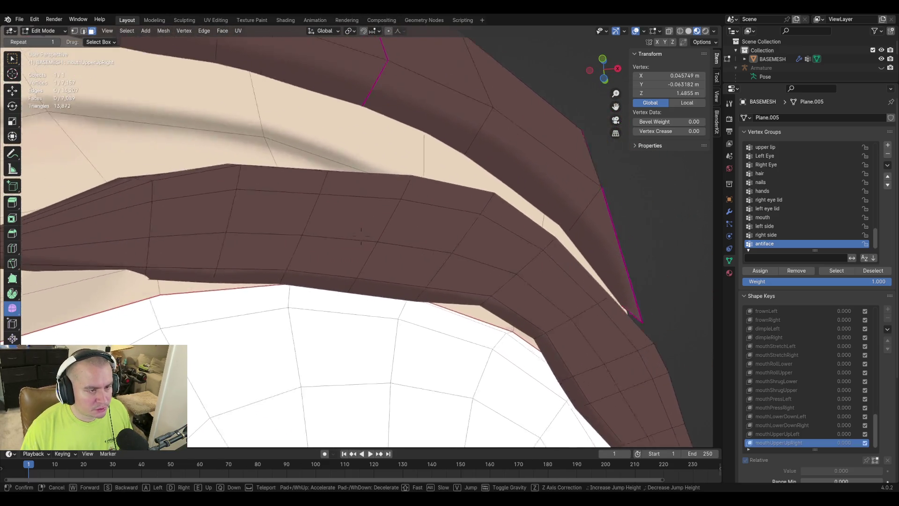
key(w)
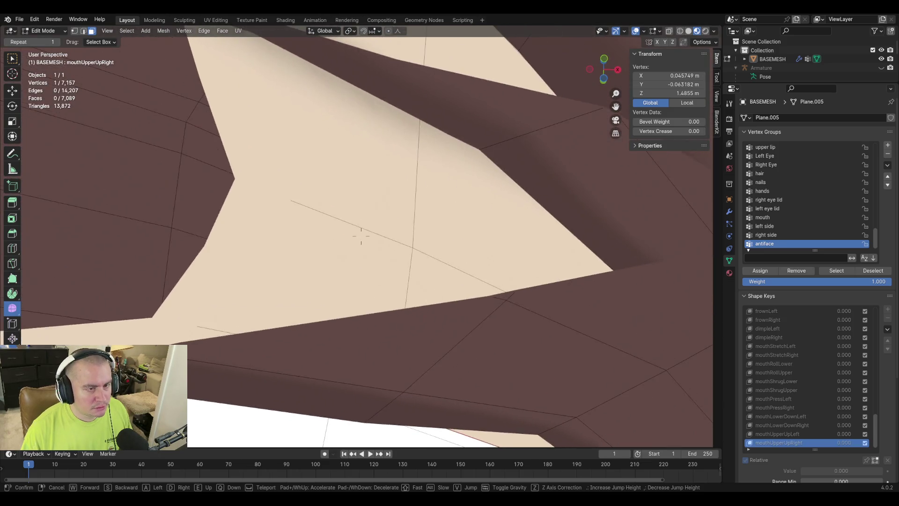
key(s)
key(w)
key(w)
key(w)
key(s)
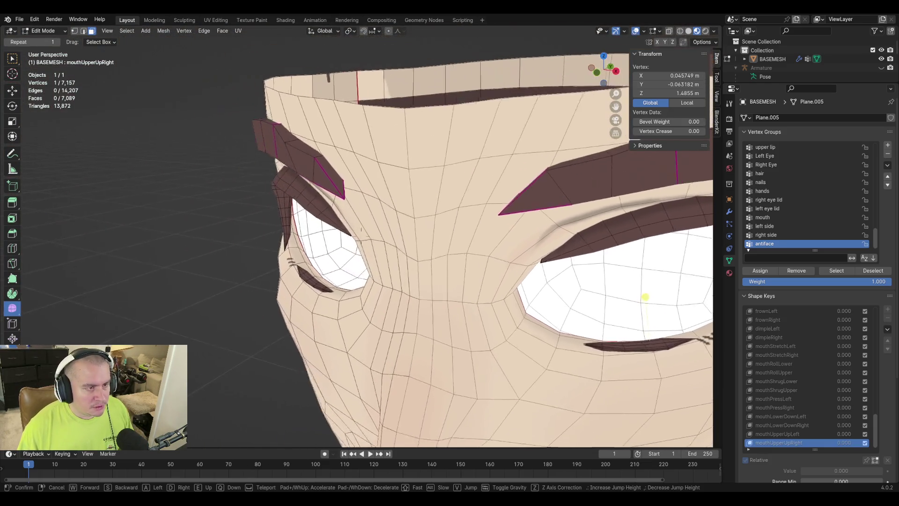
key(w)
key(a)
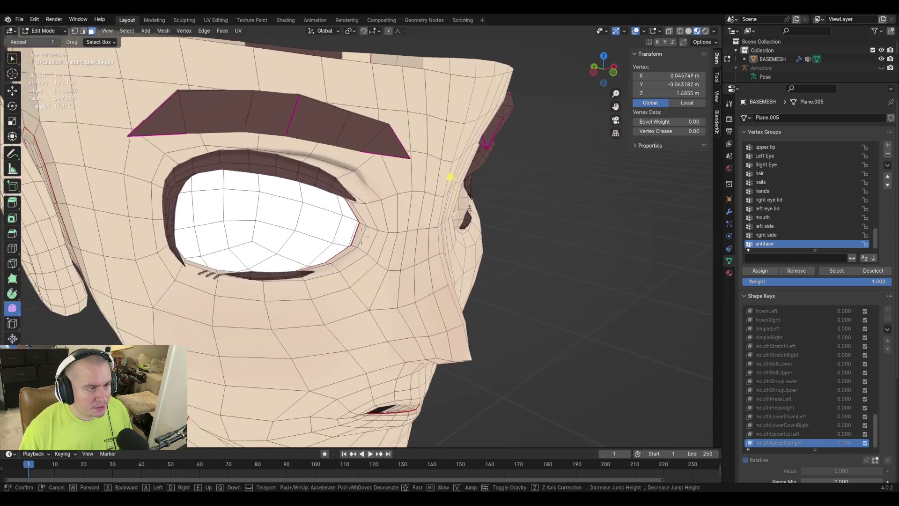
key(w)
click(398, 255)
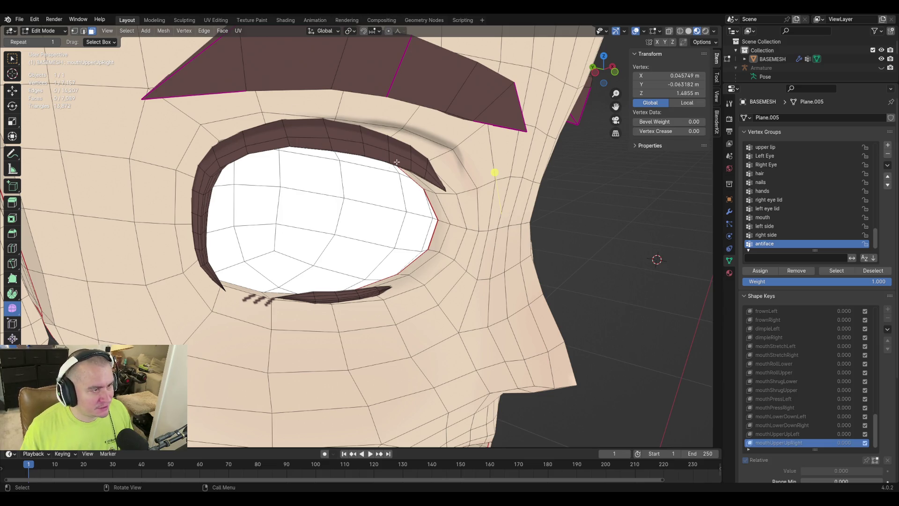
mouse_move(582, 252)
middle_down()
mouse_move(588, 258)
mouse_move(506, 251)
middle_up()
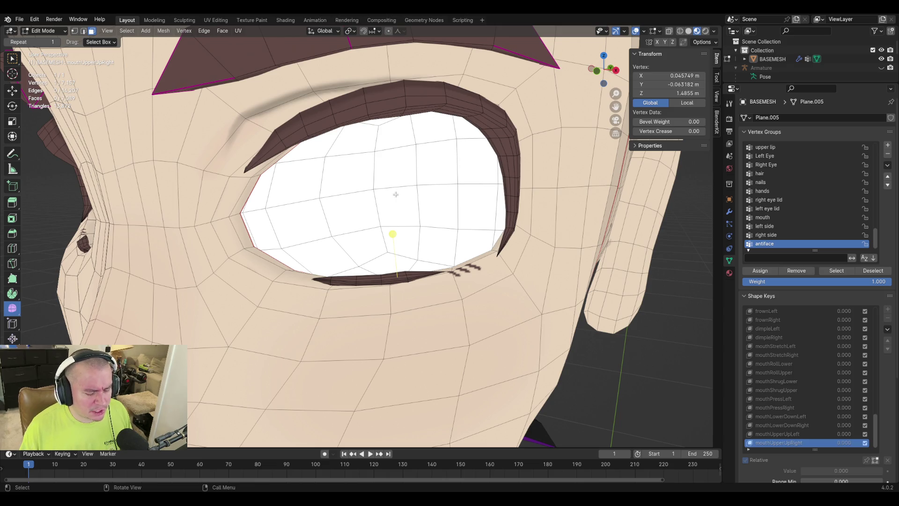
middle_drag(491, 190, 455, 232)
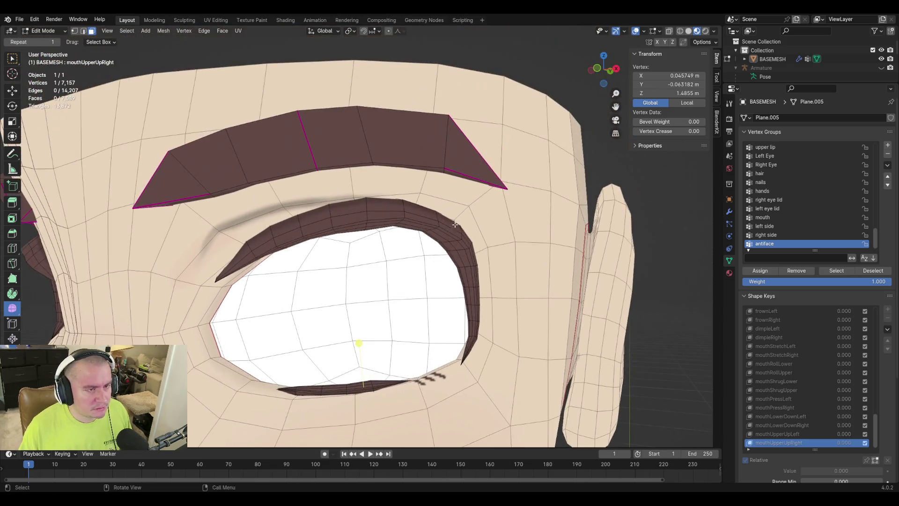
scroll(293, 187, down, 5)
scroll(431, 235, up, 4)
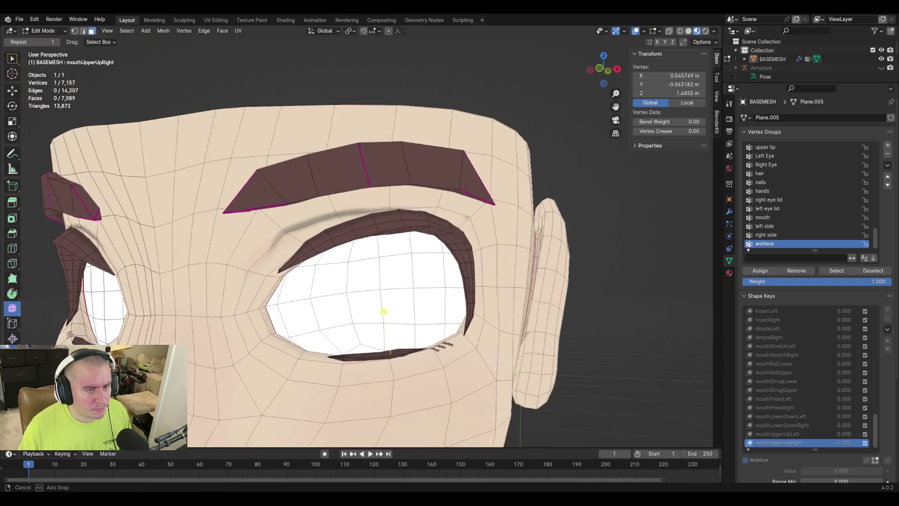
middle_drag(430, 235, 434, 235)
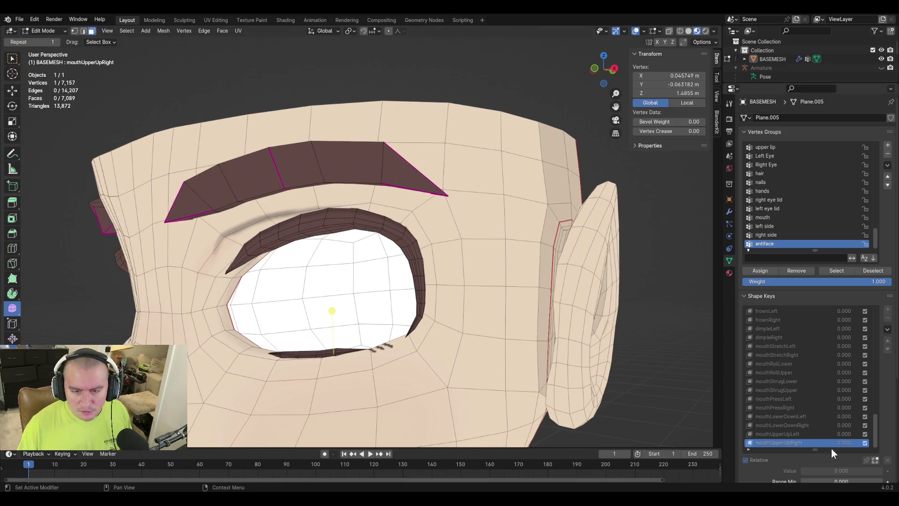
key(Tab)
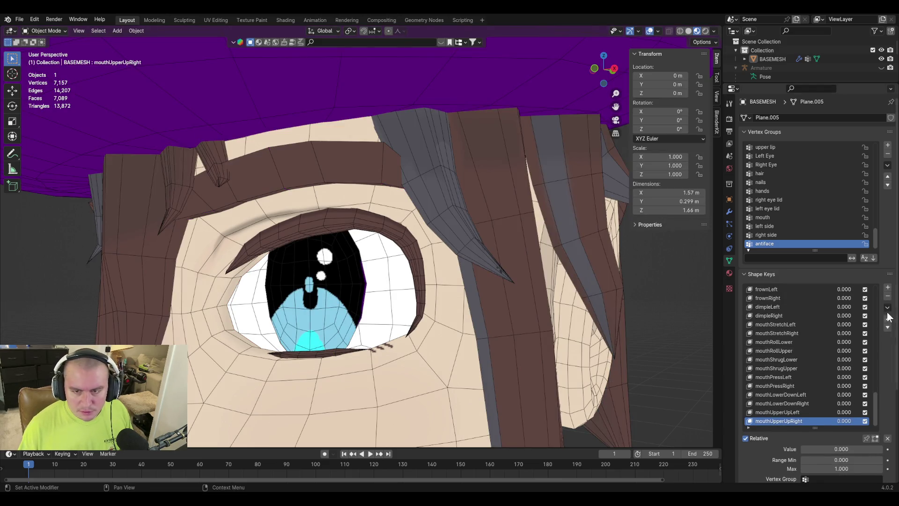
Step: Add a shape key named browDownBoth and return to editing the isolated head mesh
click(888, 287)
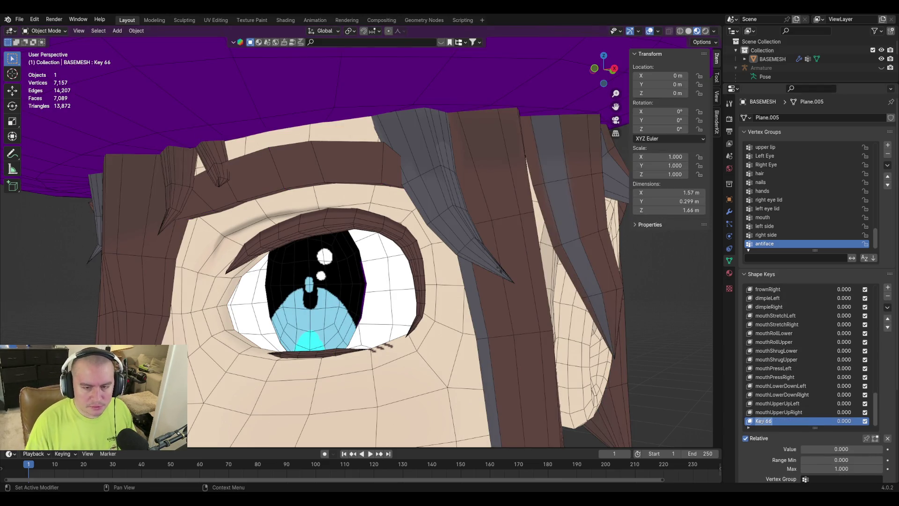
text(browdo)
key(BackSpace)
key(BackSpace)
text(DownB)
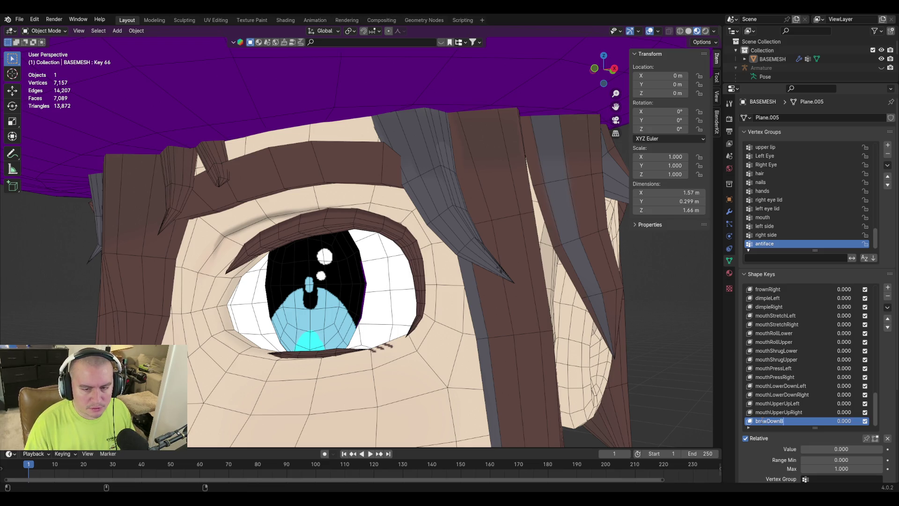
text(oth)
key(Return)
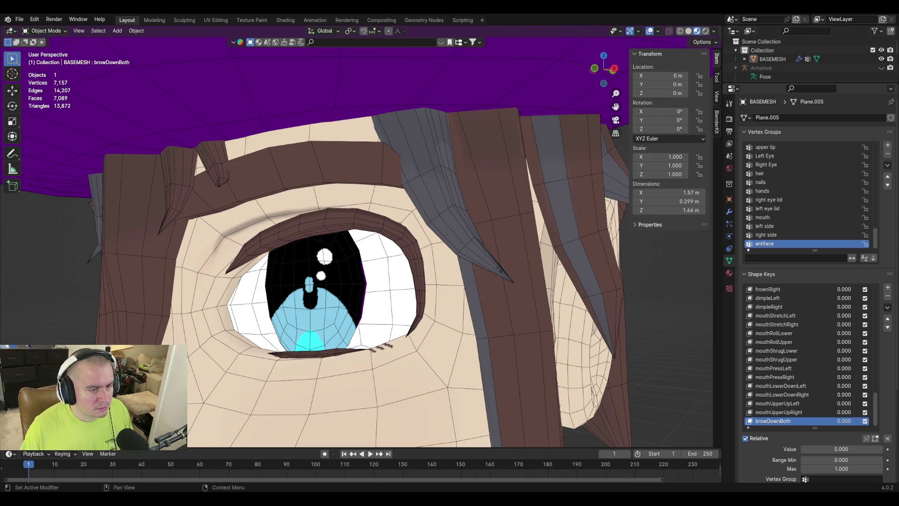
key(Tab)
key(KP_Divide)
Step: Select the three faces just past the outer brow tip and shift them vertically along Z
middle_drag(387, 277, 430, 225)
shift+click(466, 188)
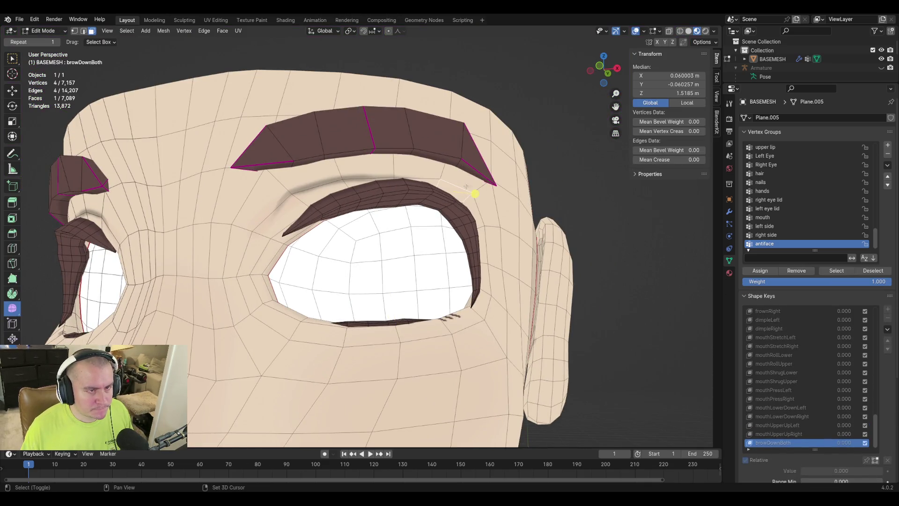
shift+click(485, 196)
shift+click(489, 215)
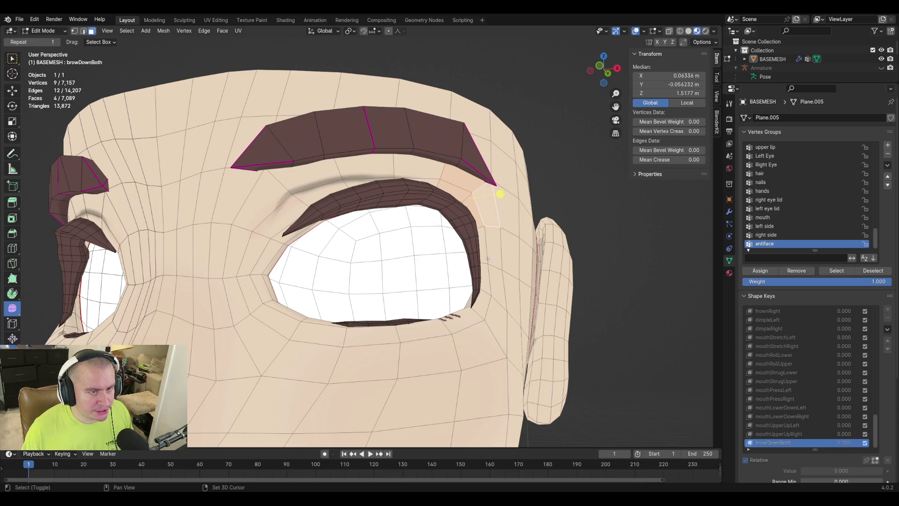
mouse_move(443, 213)
middle_down()
mouse_move(475, 252)
mouse_move(423, 284)
middle_up()
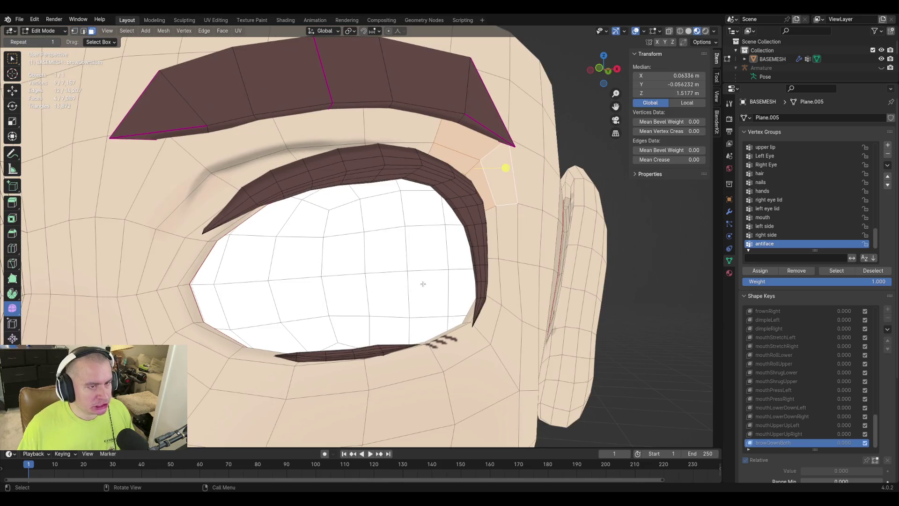
key(g)
key(z)
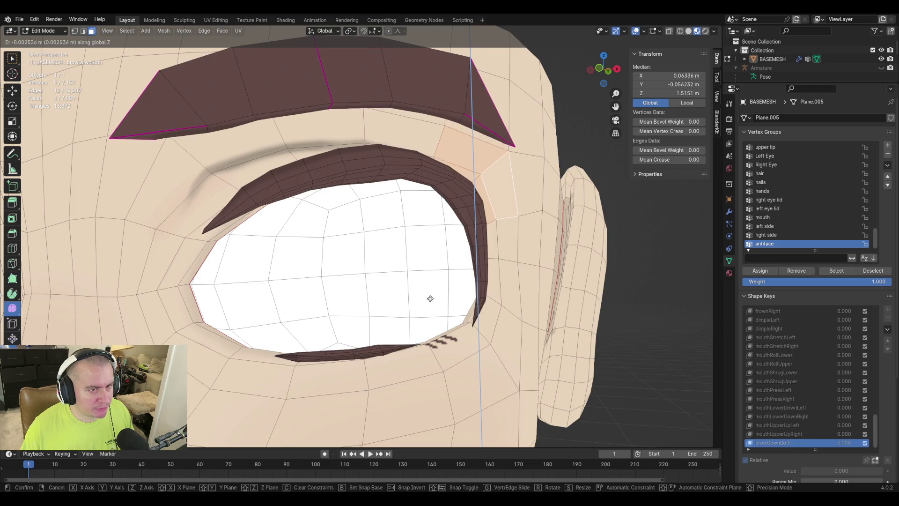
click(430, 299)
Step: Add another vertex beside the brow to the selection and reframe the head in three-quarter view
shift+click(511, 166)
scroll(525, 185, down, 8)
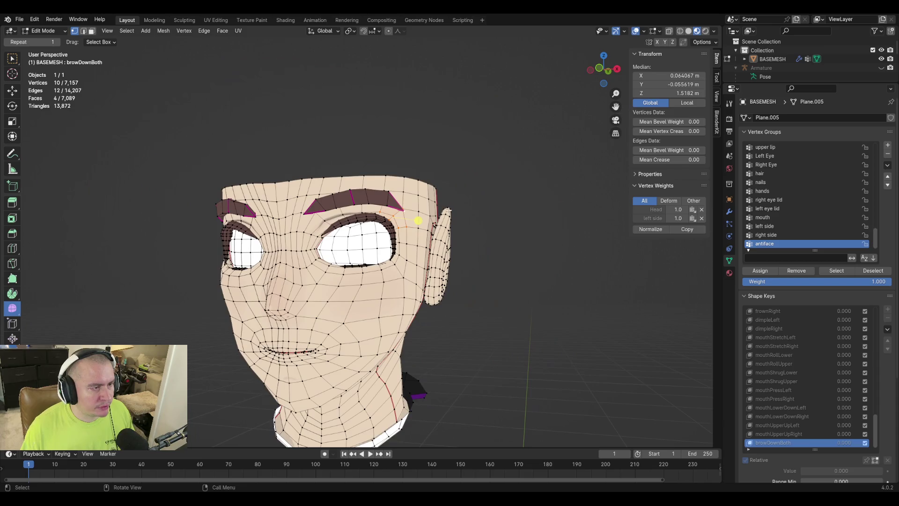
key(g)
key(Escape)
mouse_move(321, 211)
middle_down()
mouse_move(391, 220)
mouse_move(340, 228)
mouse_move(361, 257)
middle_up()
scroll(329, 233, up, 5)
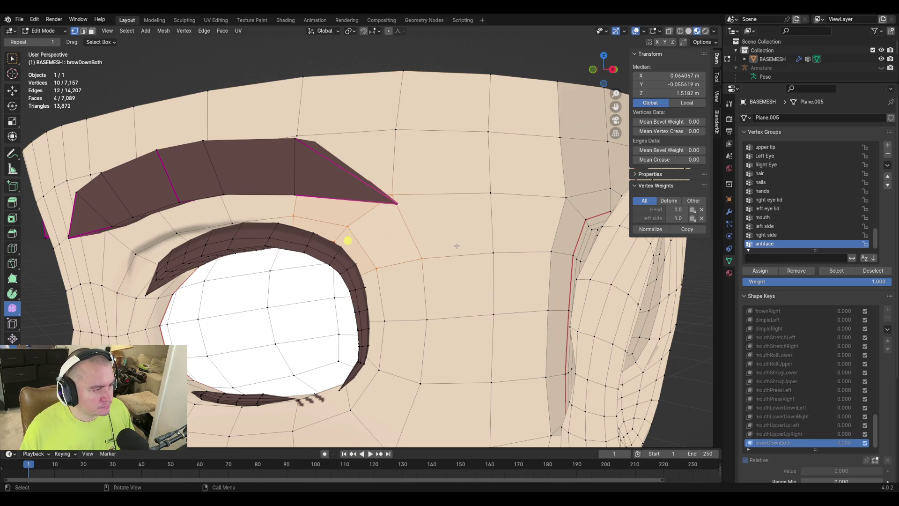
Step: Raise the selected skin vertices beside the outer brow slightly along Z
key(g)
key(z)
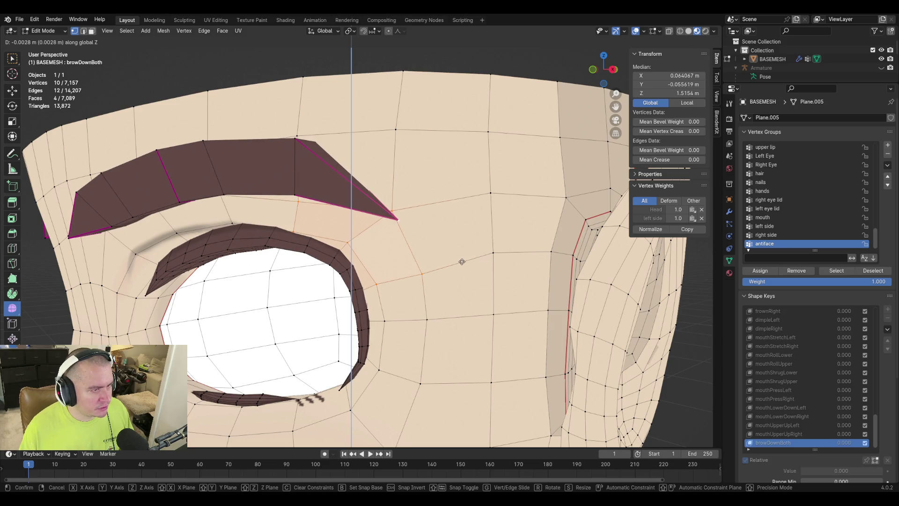
click(347, 240)
Step: Add the brow's top outer corner and lower edge vertices to the selection
shift+click(295, 140)
shift+click(296, 194)
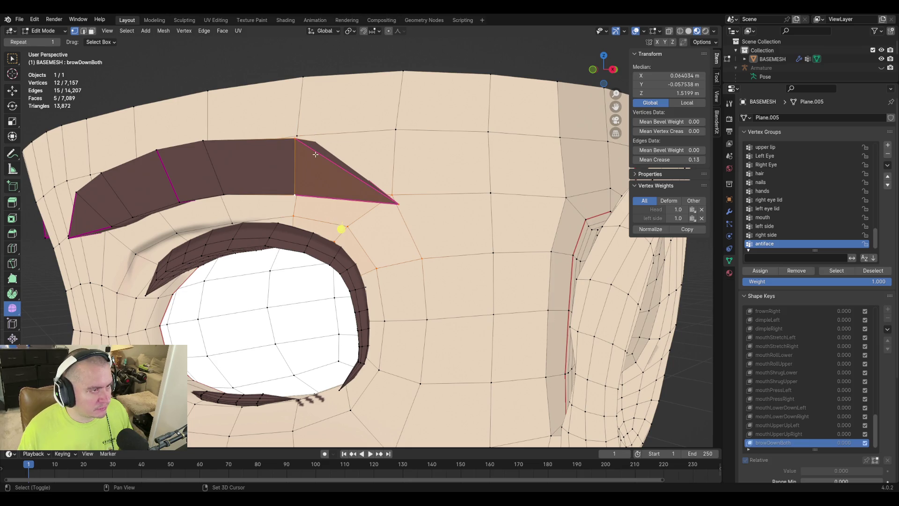
key(shift+grave)
key(w)
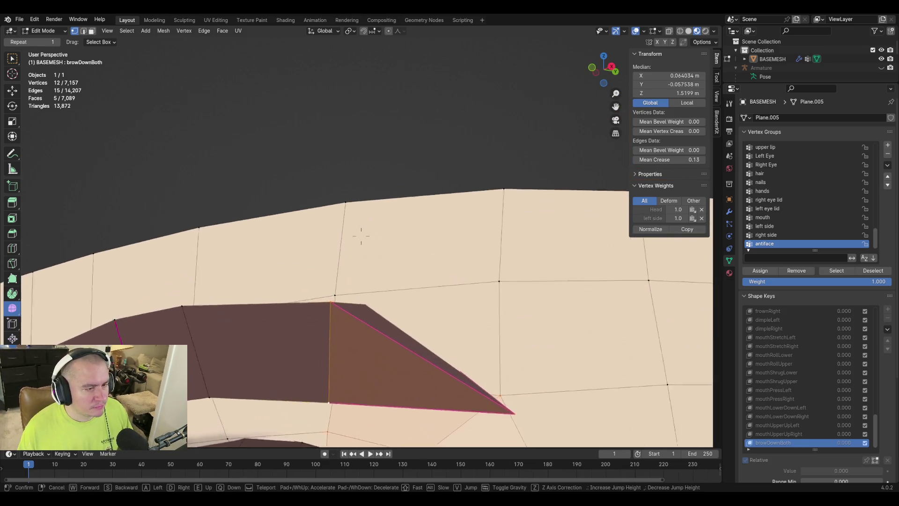
key(s)
click(361, 236)
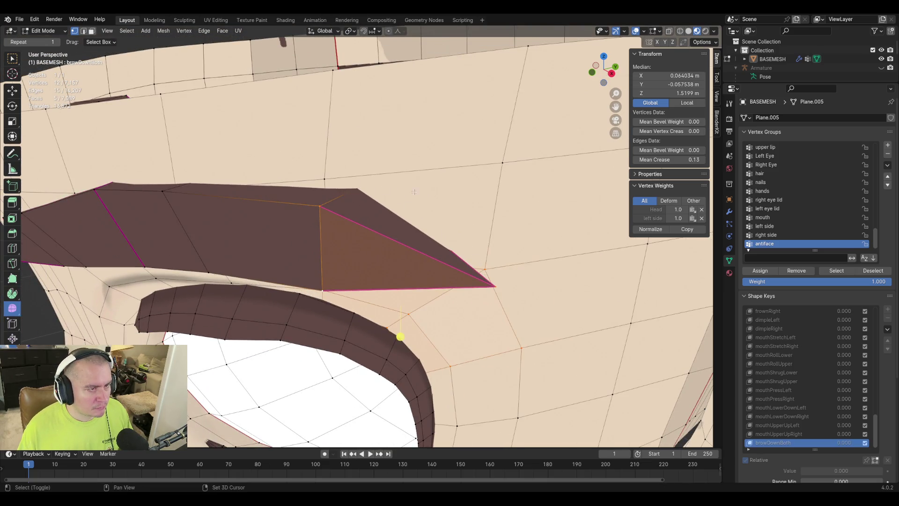
Step: Use X-ray to add a hidden brow vertex, then add the vertical brow edge
click(669, 32)
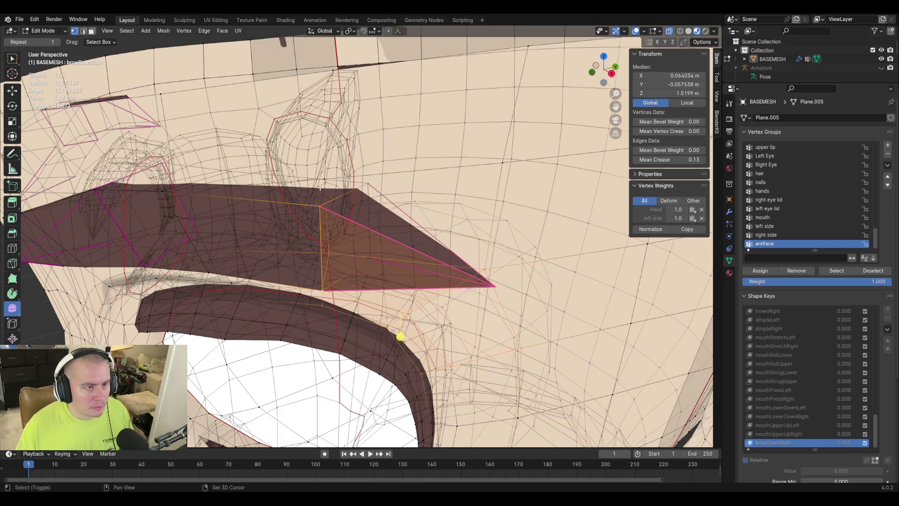
shift+click(371, 182)
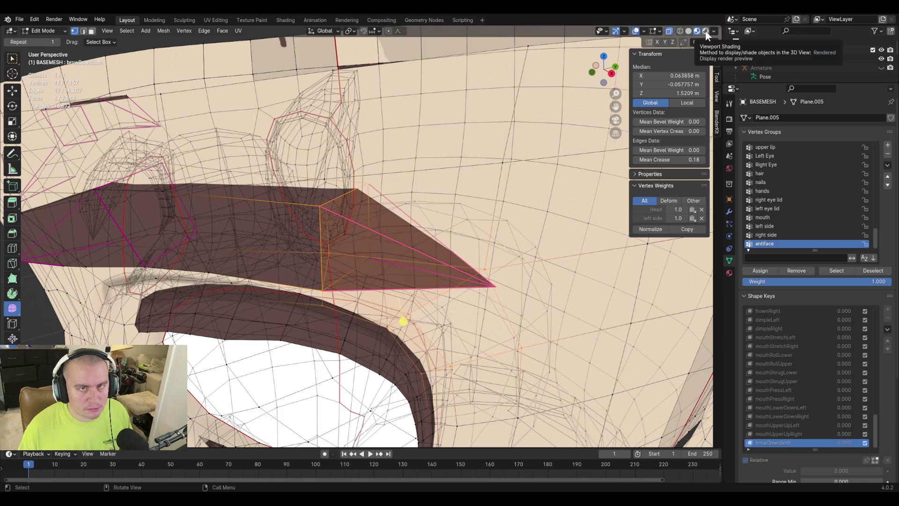
click(670, 31)
middle_drag(273, 245, 262, 253)
middle_drag(423, 272, 337, 159)
scroll(336, 157, up, 6)
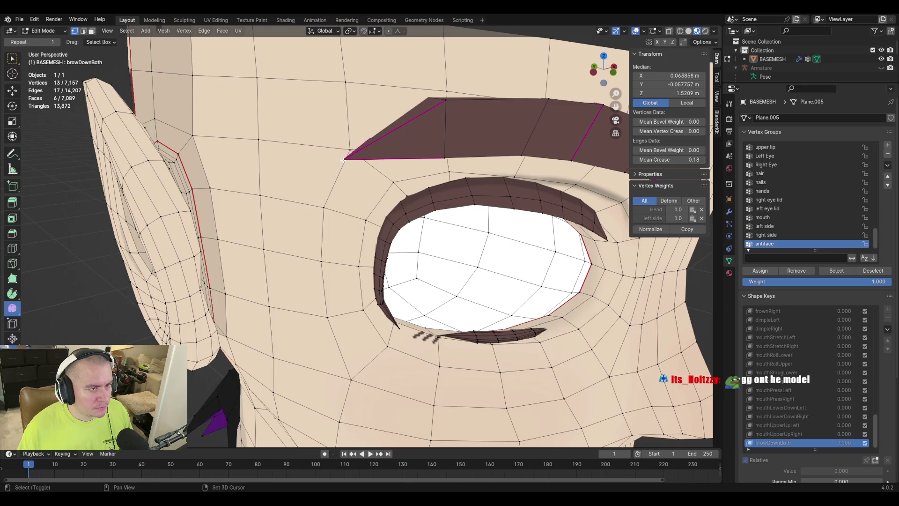
shift+click(444, 158)
middle_drag(421, 188, 401, 164)
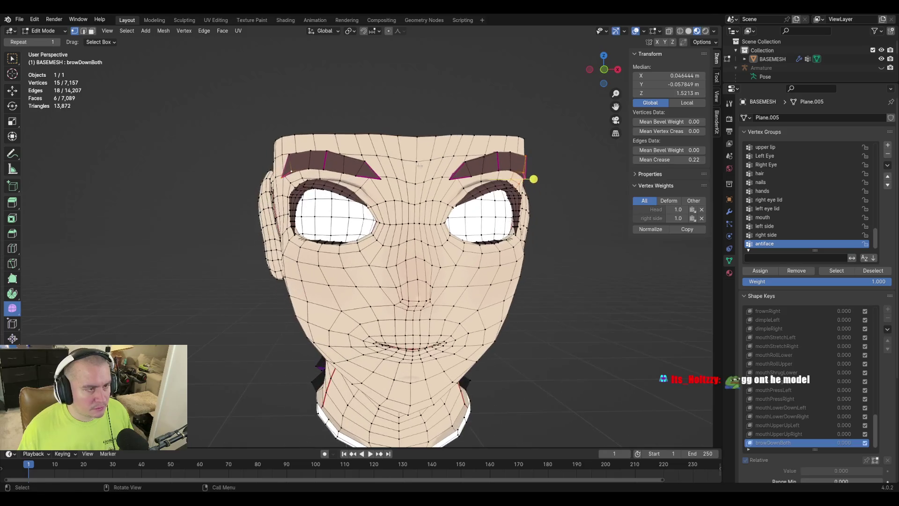
Step: Nudge the selected brow vertices, deselect a stray vertex, and move them again
key(g)
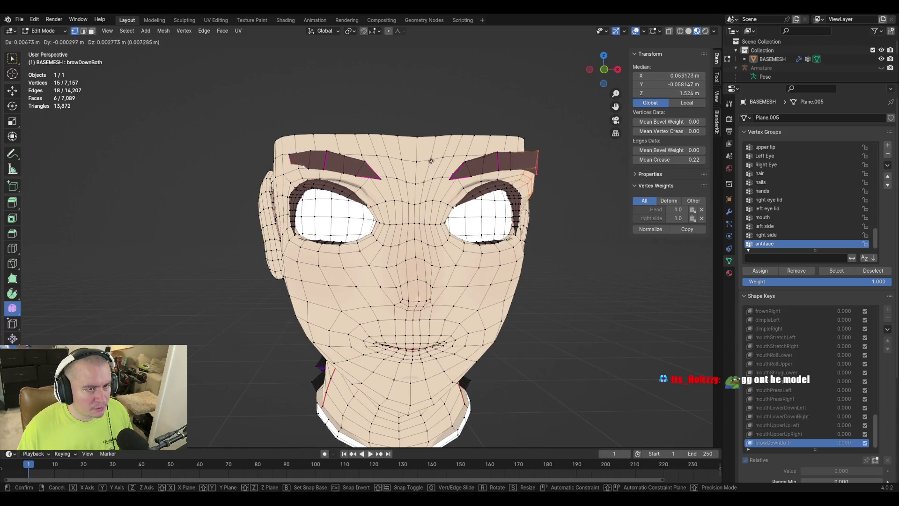
click(534, 179)
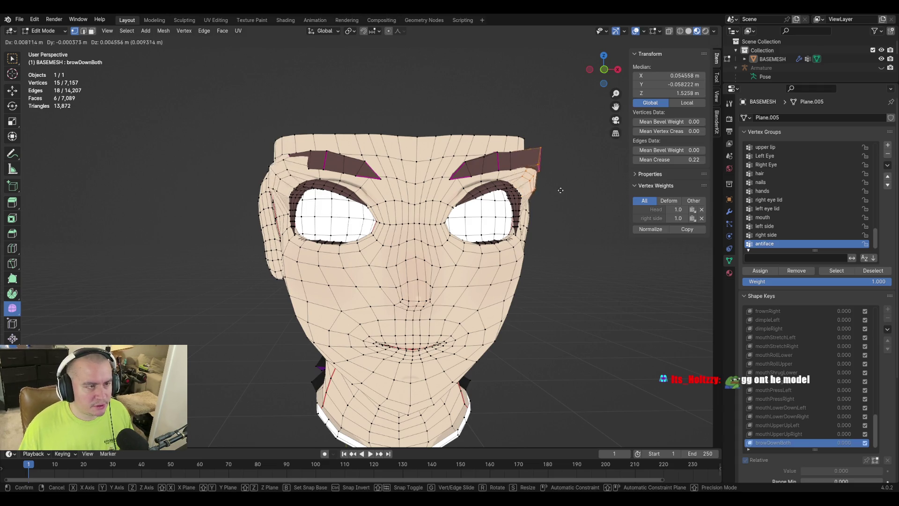
middle_drag(551, 195, 511, 192)
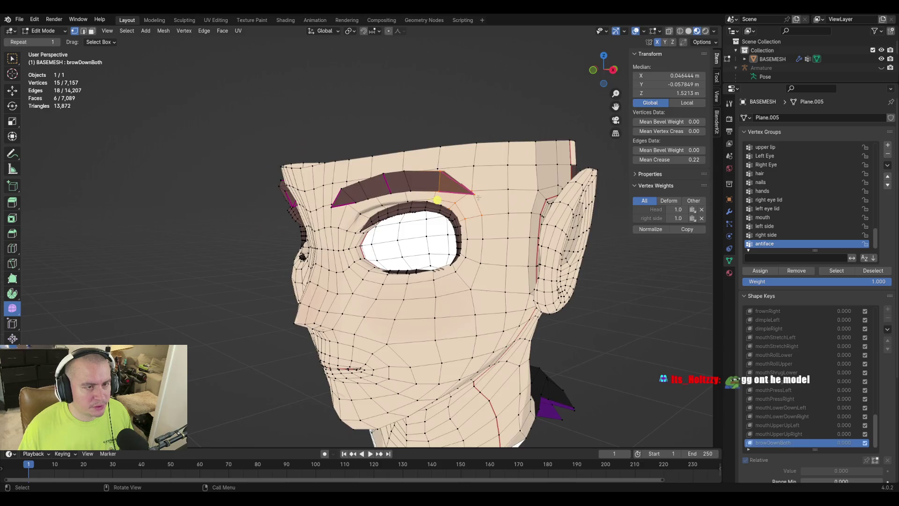
scroll(462, 173, up, 4)
scroll(462, 173, down, 1)
middle_drag(448, 174, 499, 211)
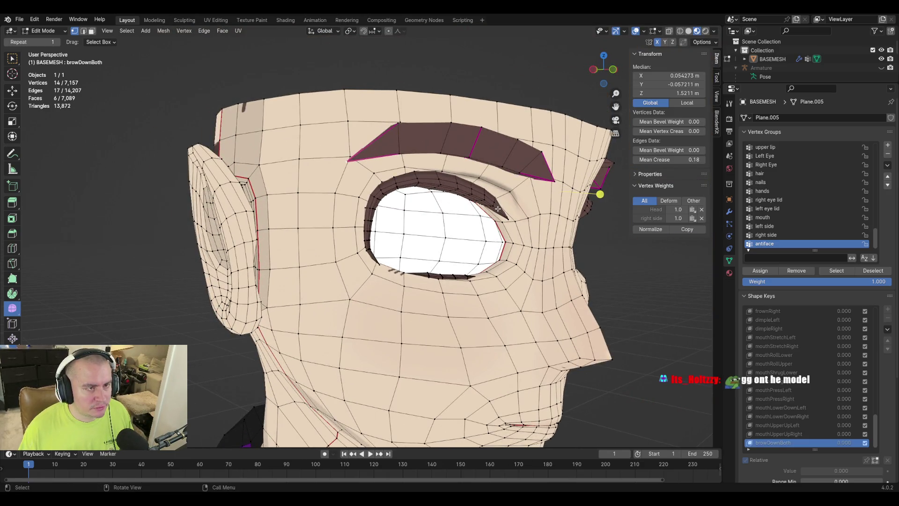
shift+click(600, 194)
key(g)
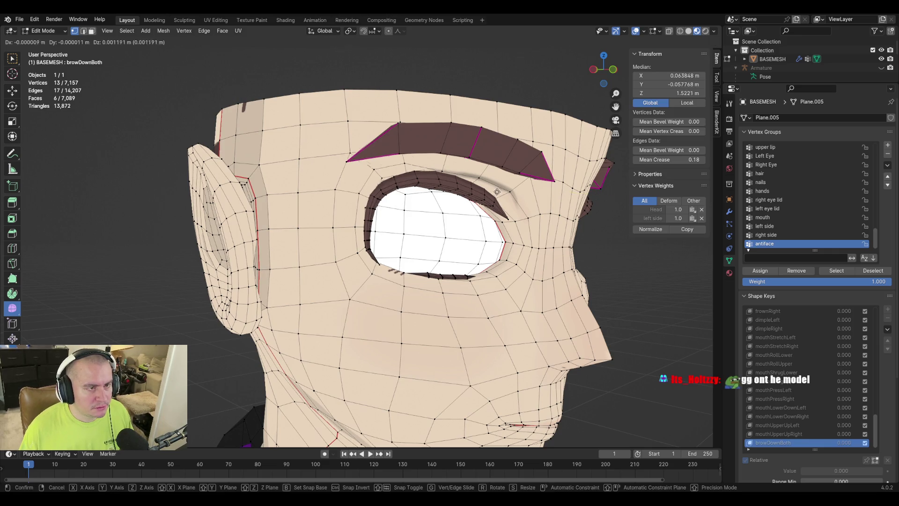
click(495, 201)
Step: Add the brow-tip, corner and hidden brow vertices to the selection using X-ray
mouse_move(496, 201)
middle_down()
mouse_move(538, 203)
mouse_move(343, 186)
middle_up()
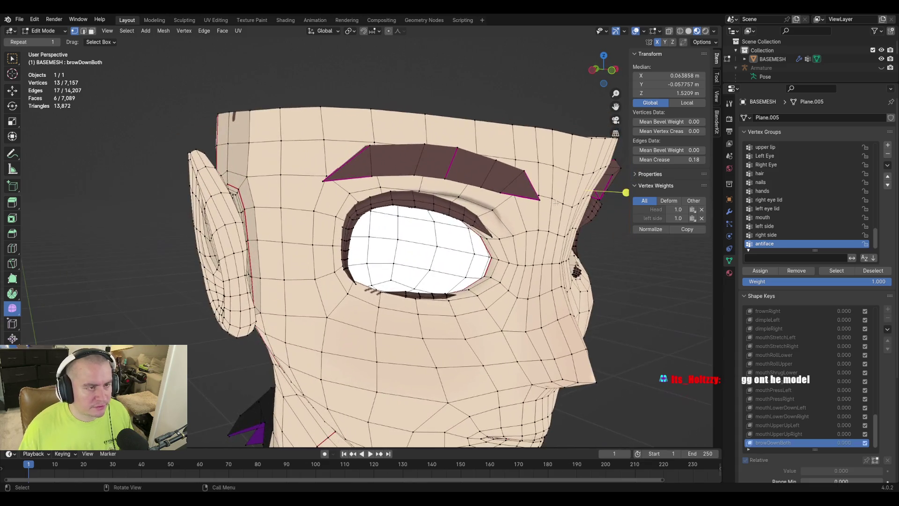
shift+click(320, 182)
shift+click(371, 174)
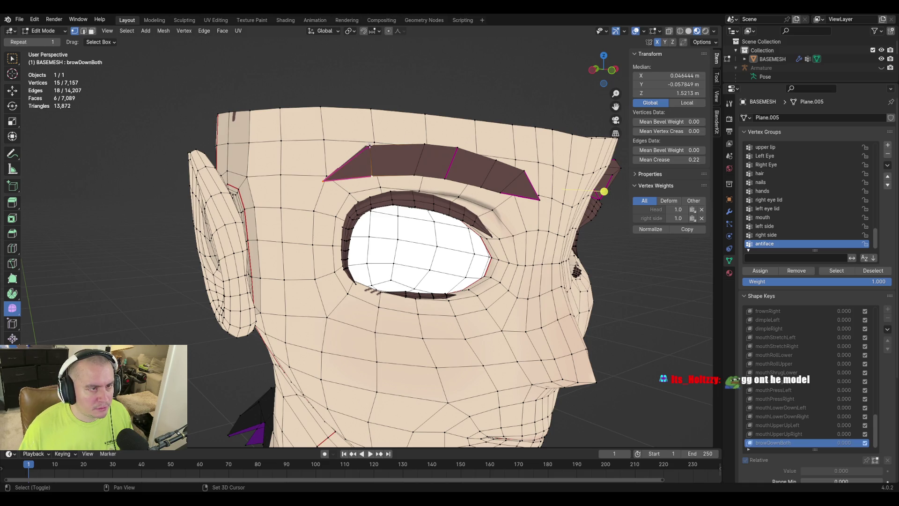
middle_drag(343, 136, 356, 154)
scroll(375, 163, up, 3)
shift+click(381, 141)
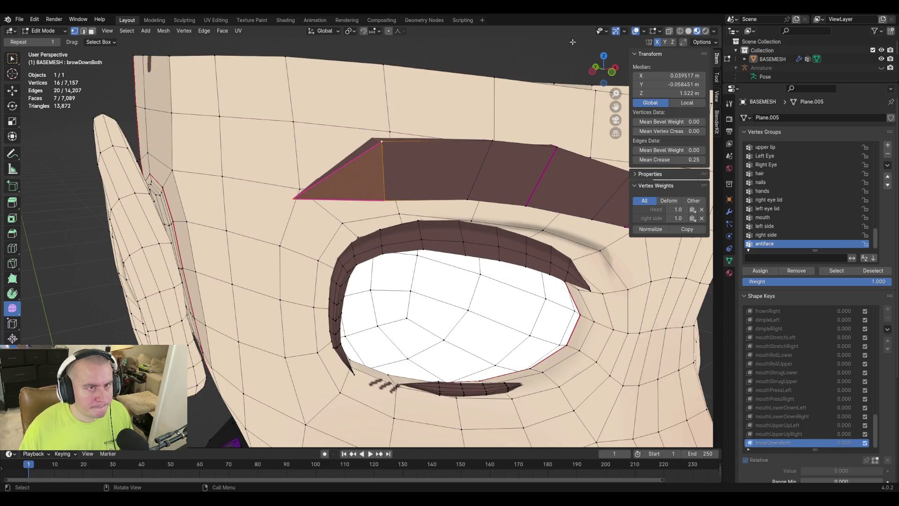
click(669, 31)
shift+click(368, 137)
shift+click(370, 188)
mouse_move(371, 189)
middle_down()
mouse_move(376, 209)
mouse_move(302, 197)
middle_up()
shift+click(459, 193)
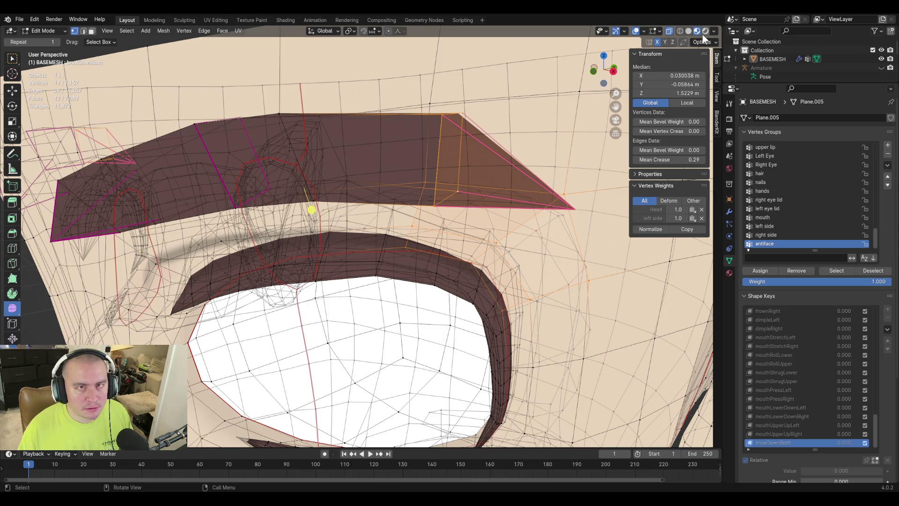
click(669, 31)
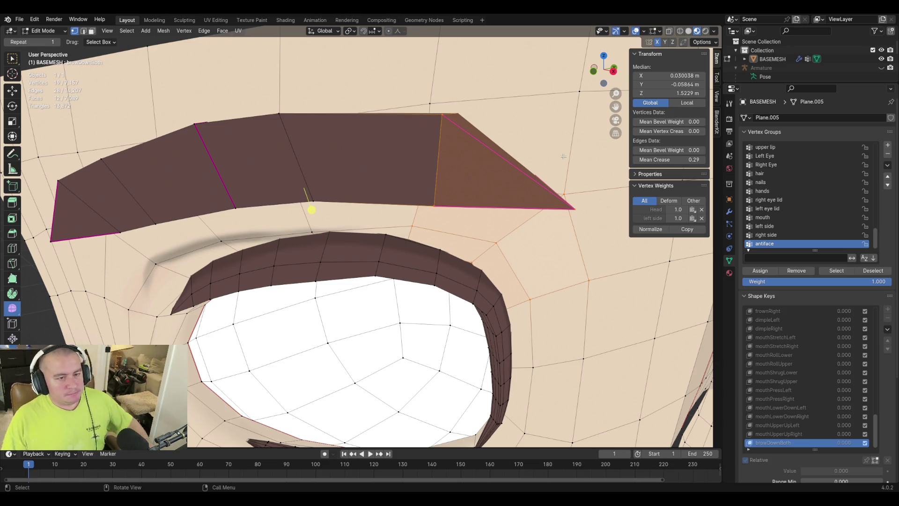
Step: Lower the eight selected inner eyebrow vertices about 2 mm along Z
scroll(563, 156, down, 5)
middle_drag(564, 156, 463, 239)
scroll(464, 239, up, 5)
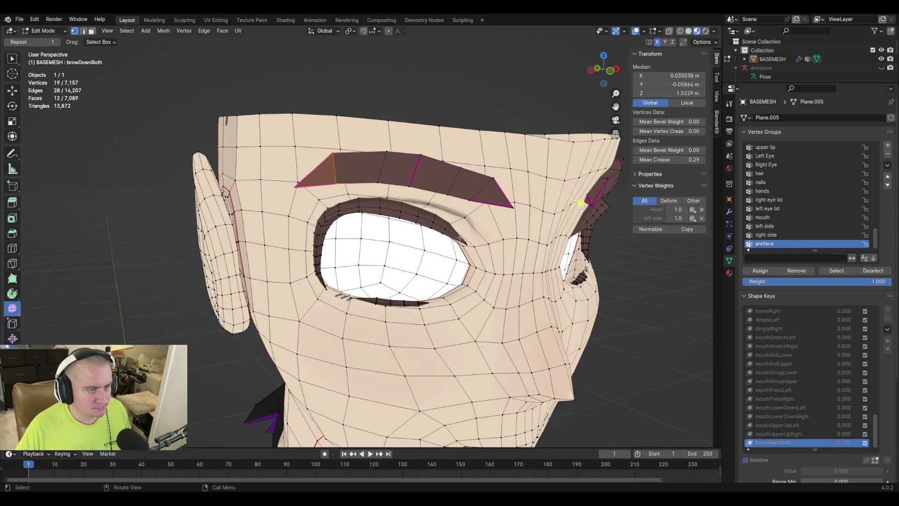
key(g)
key(z)
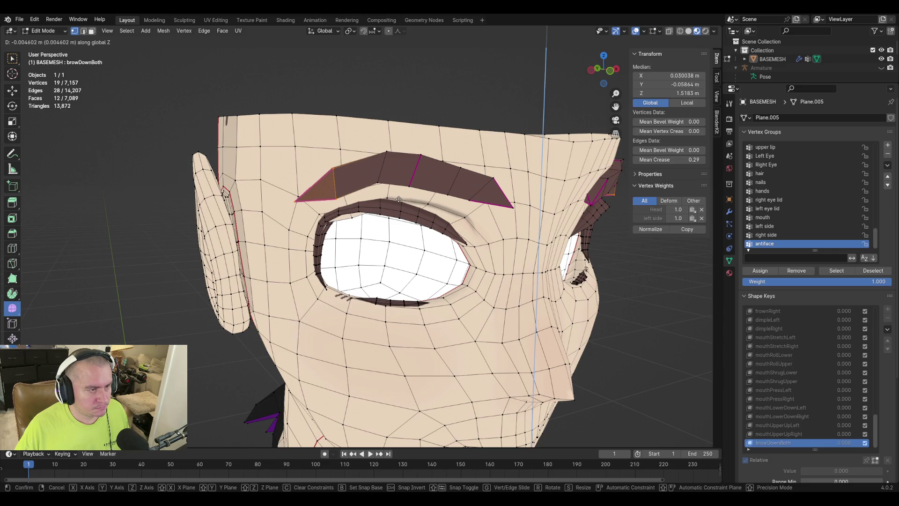
click(399, 199)
Step: Select the brow-top edge loops, cancel a trial vertical move, then select an upper eyelid loop
middle_drag(398, 199, 455, 211)
scroll(457, 204, up, 5)
scroll(457, 203, down, 3)
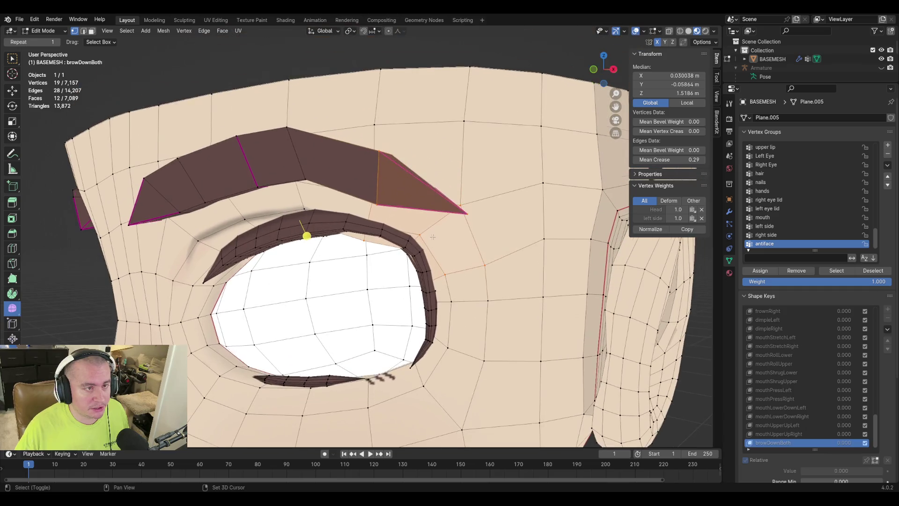
middle_drag(331, 158, 371, 248)
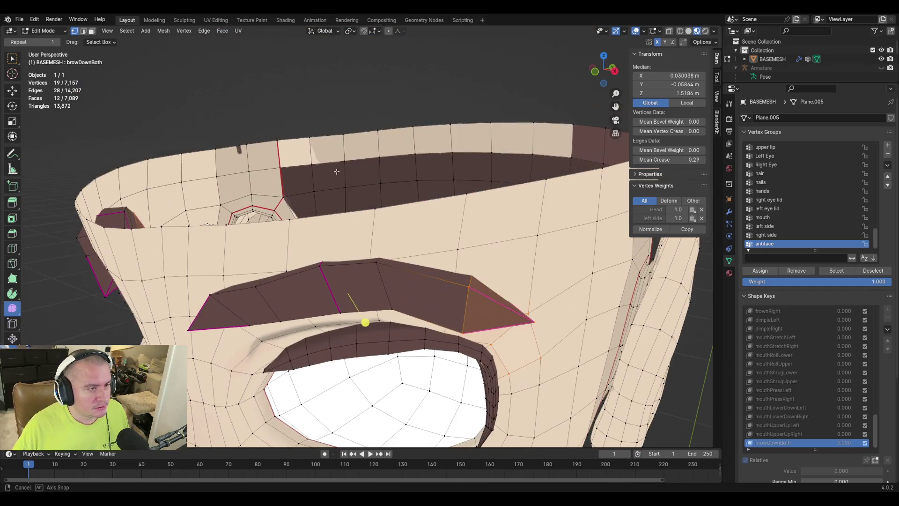
alt+click(378, 262)
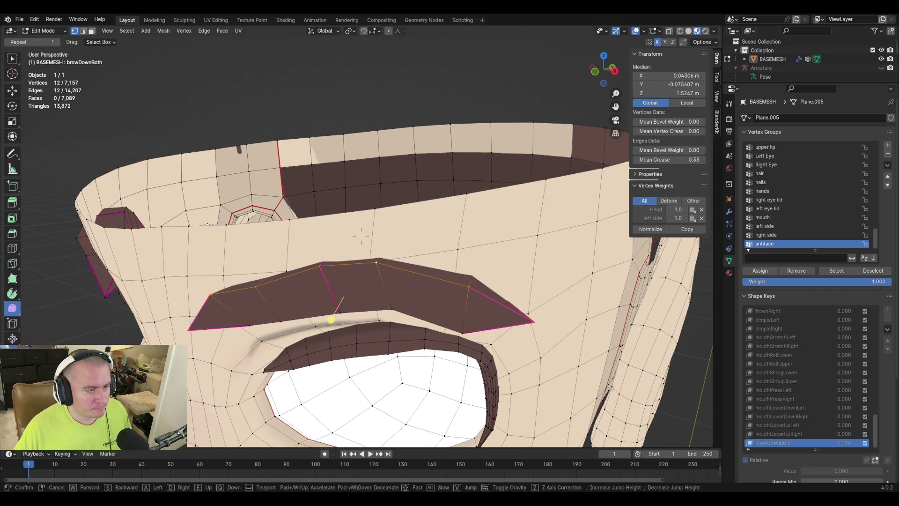
alt+click(375, 245)
mouse_move(406, 237)
middle_down()
mouse_move(396, 224)
mouse_move(593, 188)
middle_up()
middle_drag(307, 272, 413, 226)
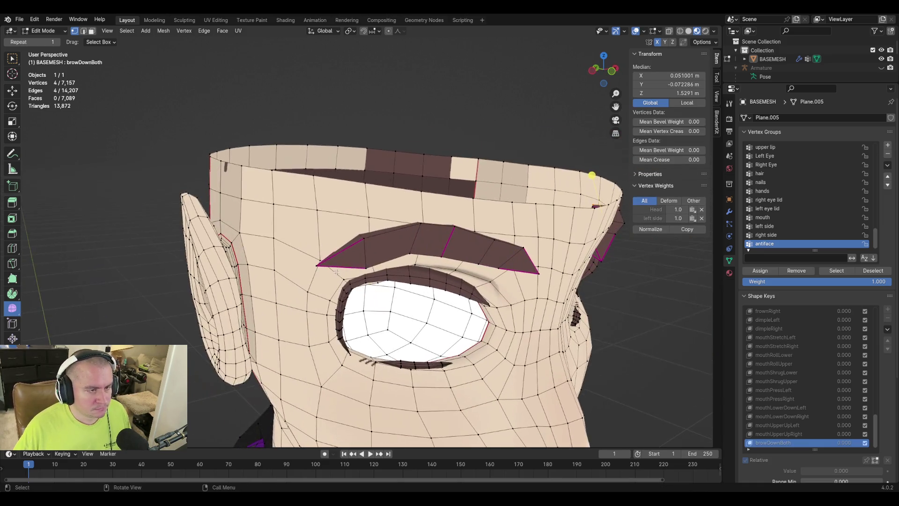
alt+shift+click(421, 223)
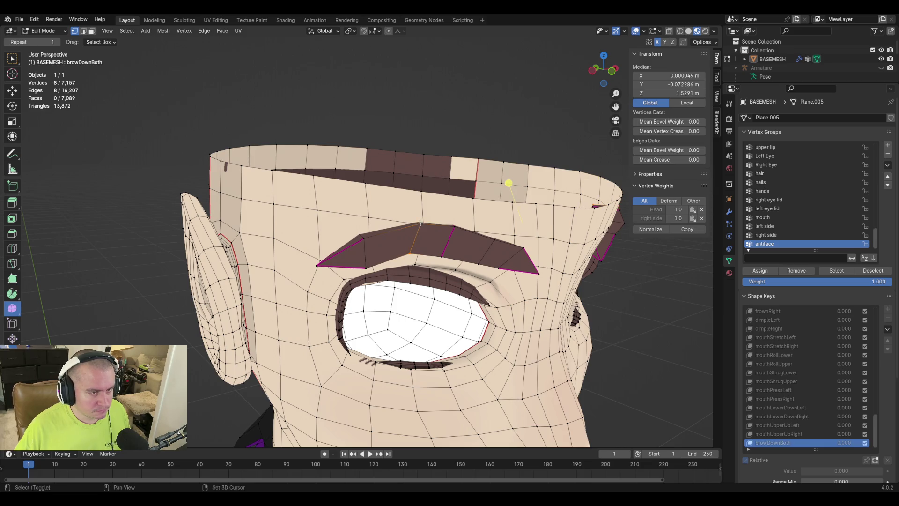
key(g)
key(z)
right_click(476, 286)
mouse_move(477, 286)
middle_down()
mouse_move(486, 223)
mouse_move(452, 185)
mouse_move(305, 185)
middle_up()
alt+click(475, 202)
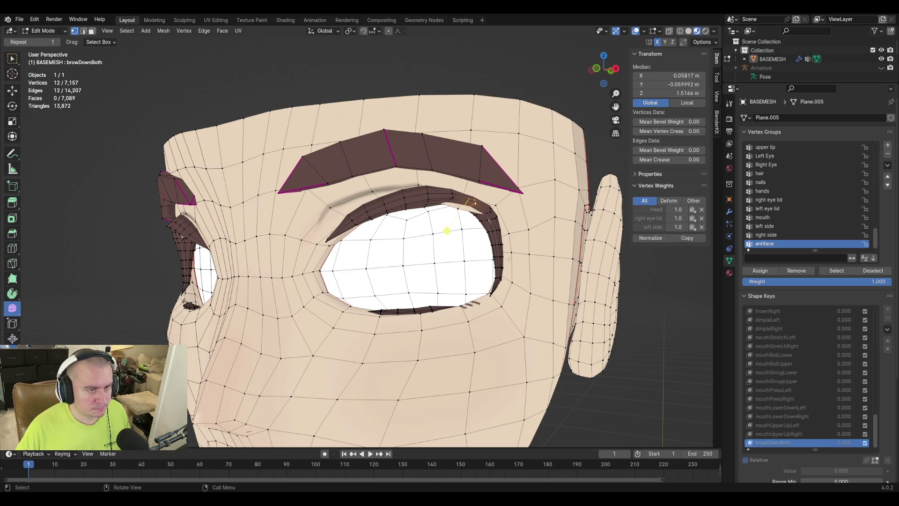
Step: Select the upper eyelid loops on both eyes and raise them slightly along Z
alt+shift+click(485, 214)
mouse_move(485, 214)
middle_down()
mouse_move(375, 258)
mouse_move(307, 213)
middle_up()
alt+shift+click(304, 207)
alt+shift+click(293, 215)
key(g)
key(z)
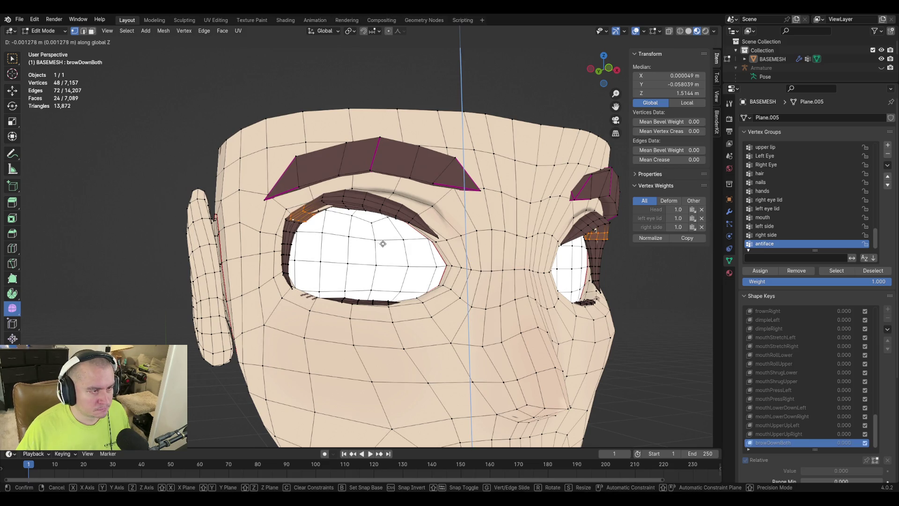
click(383, 247)
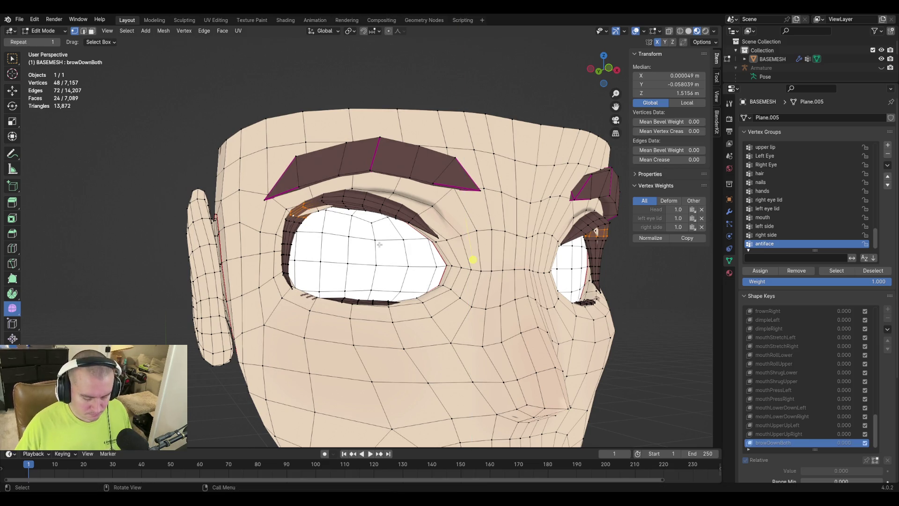
Step: Refine the eyelid loop selection and raise it slightly along Z again
key(g)
key(z)
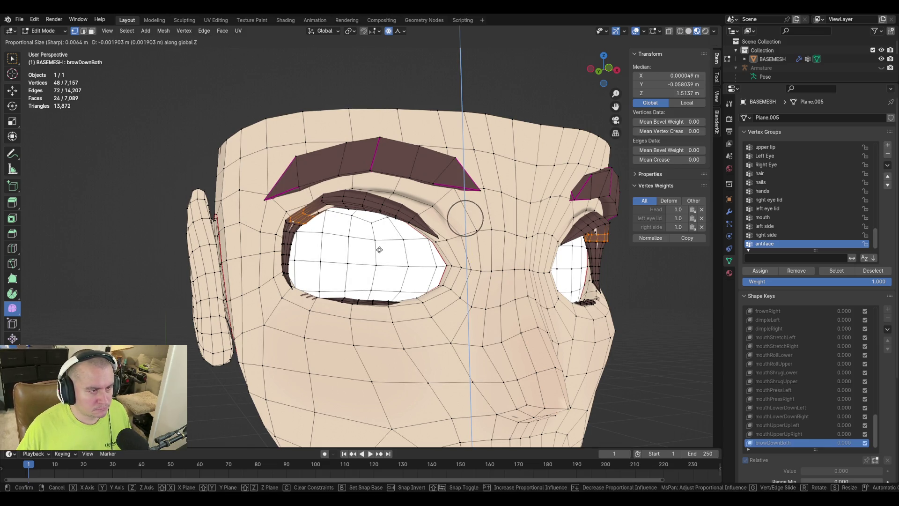
right_click(381, 258)
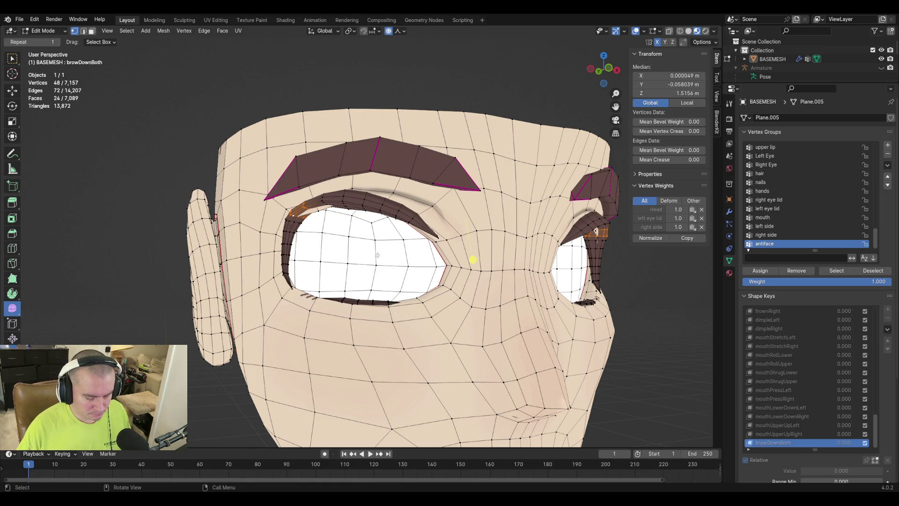
alt+shift+click(331, 204)
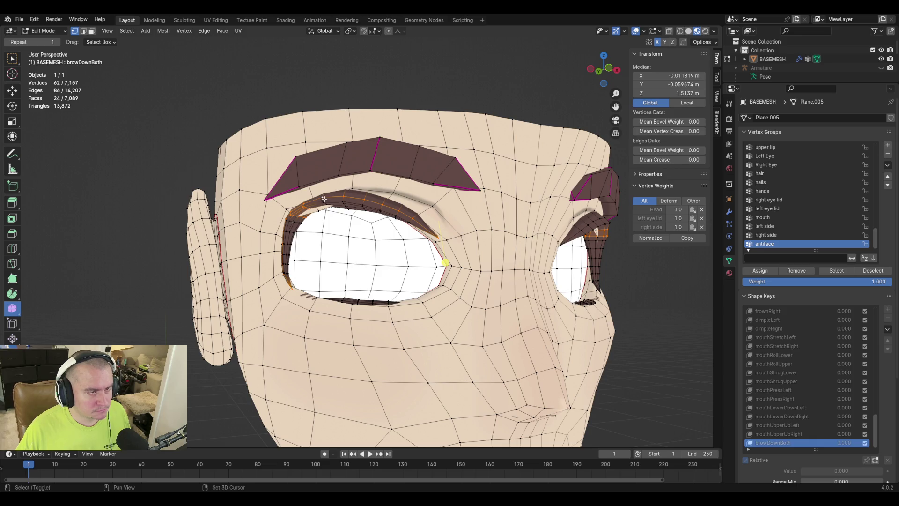
key(KP_Decimal)
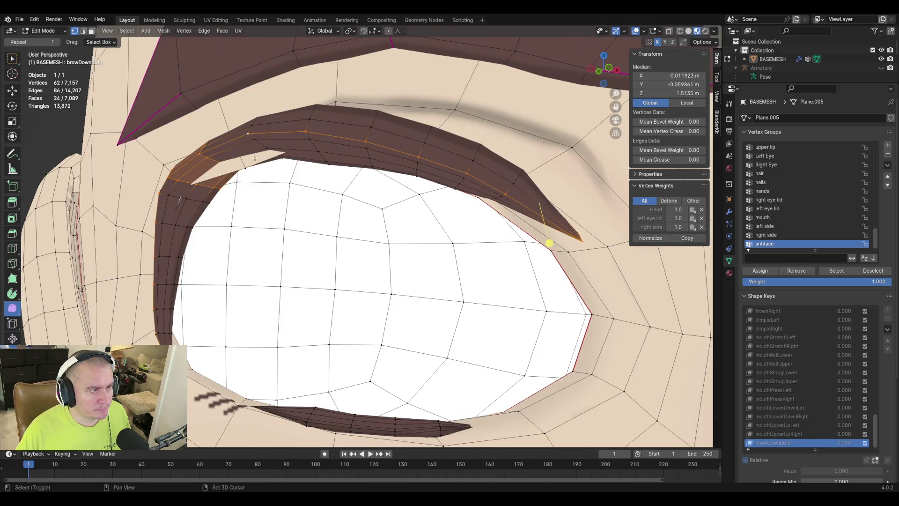
alt+shift+click(249, 132)
alt+shift+click(249, 133)
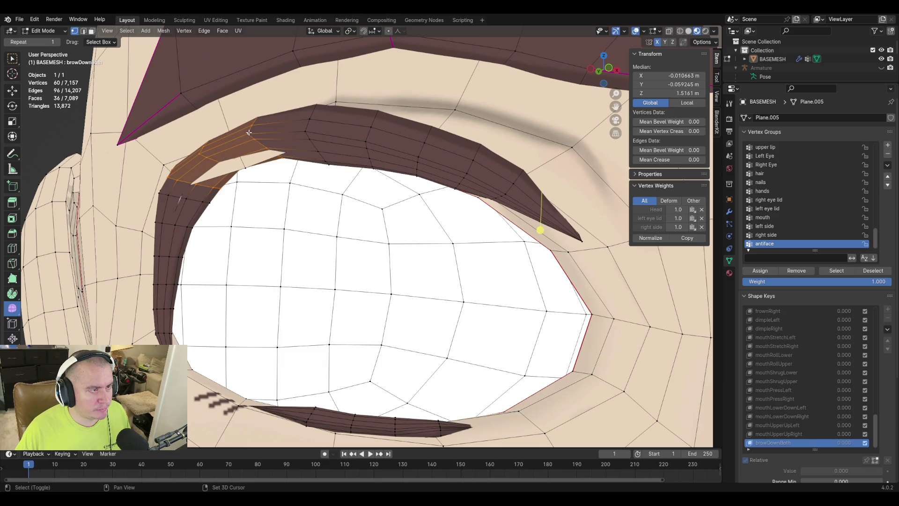
scroll(441, 275, down, 6)
scroll(392, 256, up, 6)
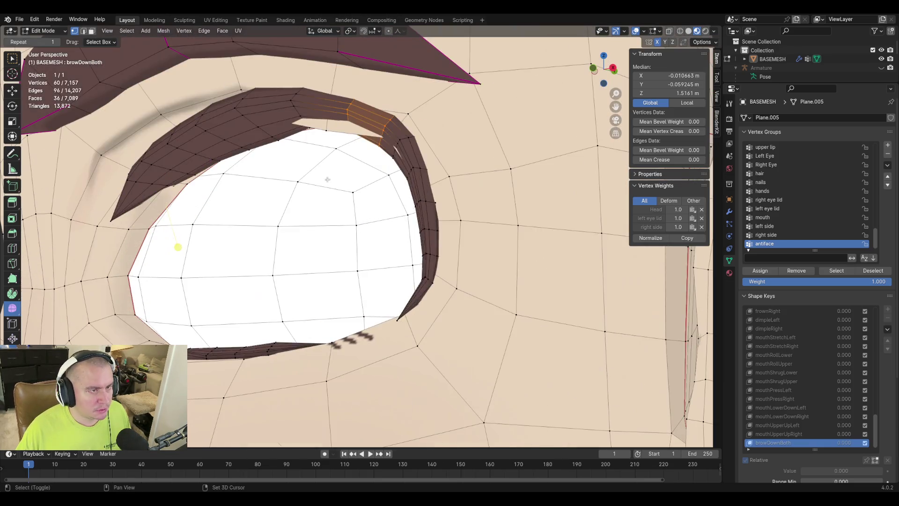
alt+shift+click(307, 168)
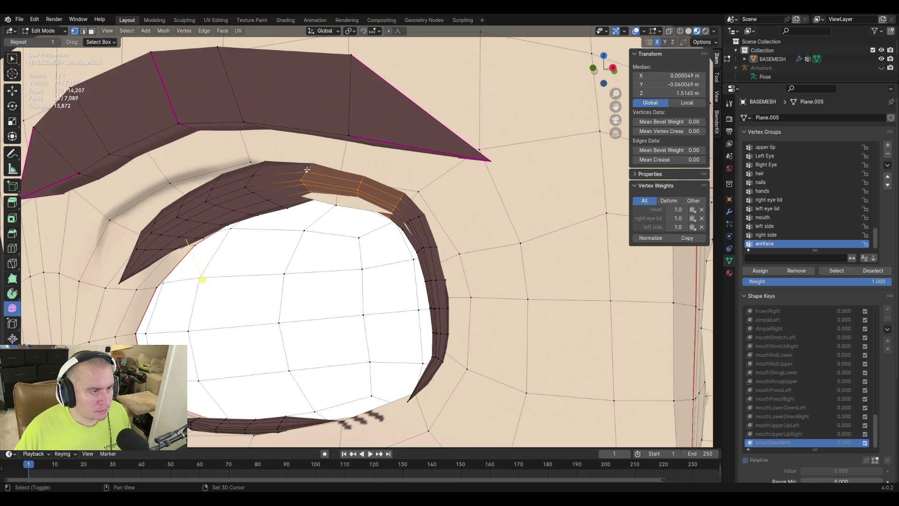
key(g)
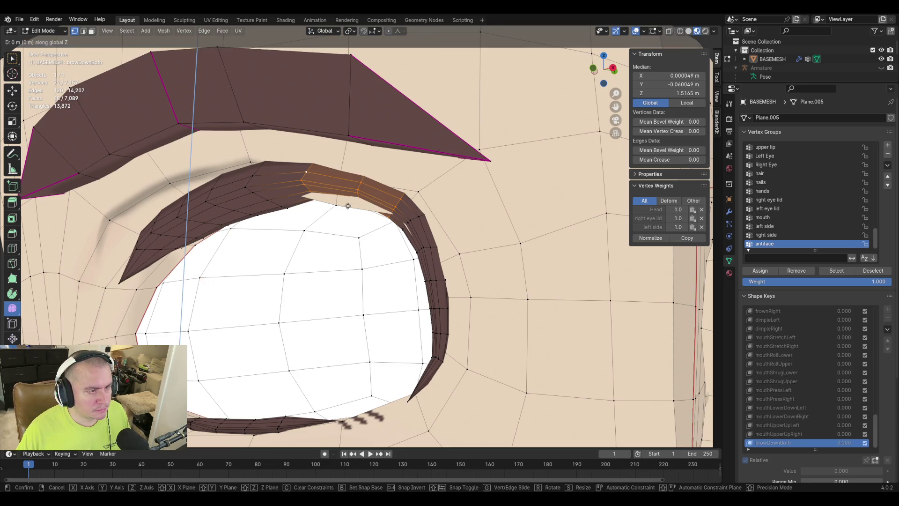
key(z)
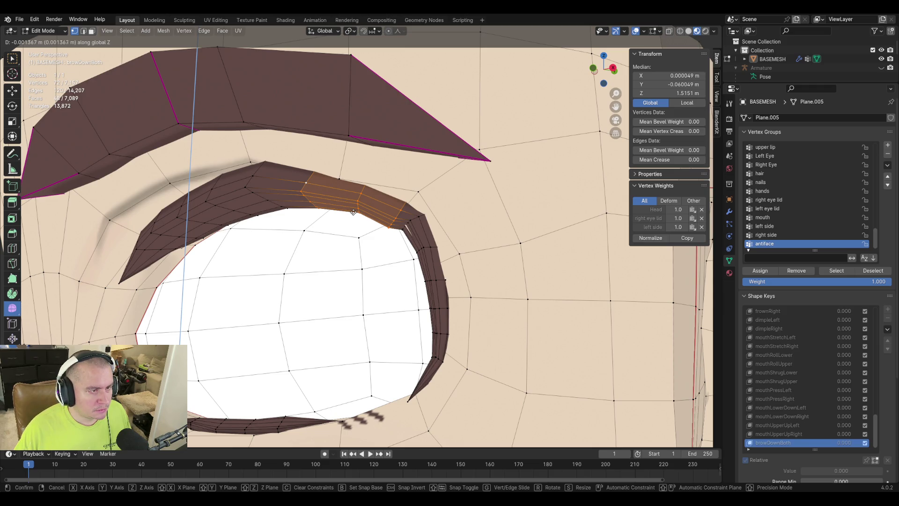
click(426, 217)
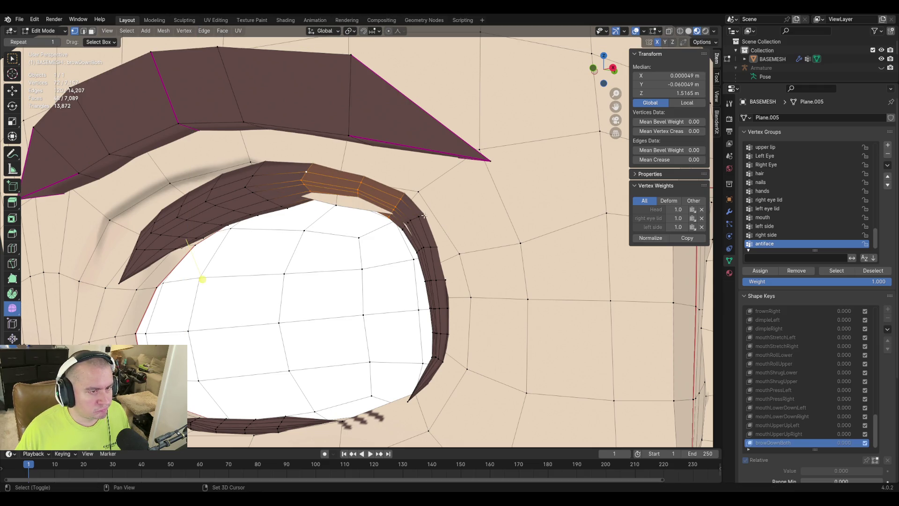
Step: Extend the eyelid selection around the eye corner and adjust it vertically
alt+shift+click(420, 217)
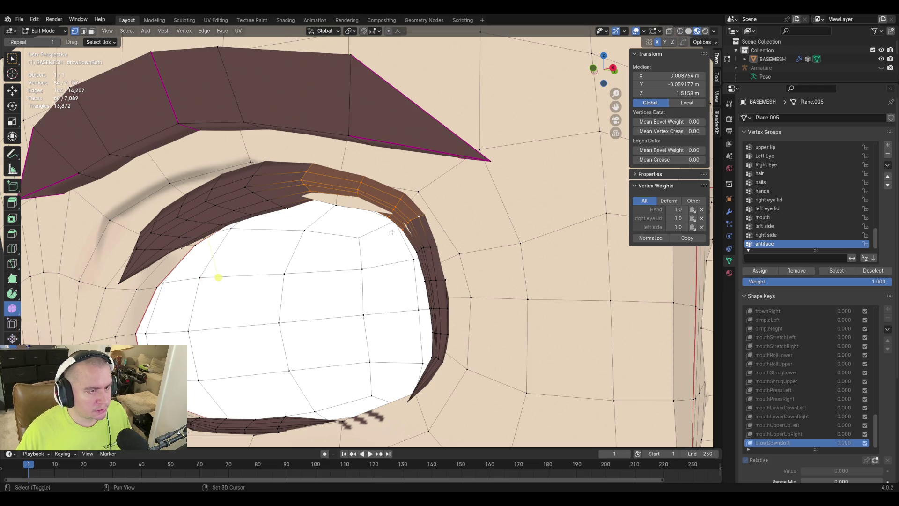
middle_drag(392, 232, 368, 241)
alt+shift+click(368, 241)
key(g)
key(z)
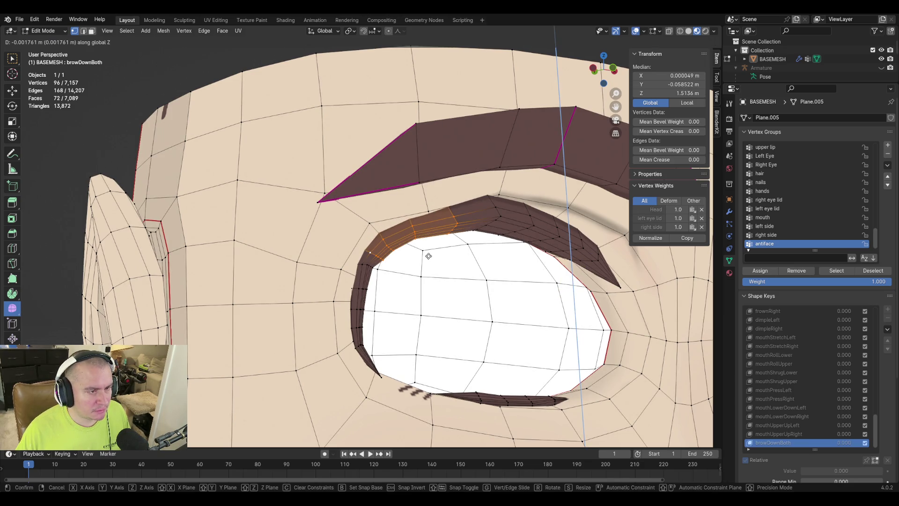
click(429, 256)
Step: Fly the view close to the eye and switch to face selection mode
mouse_move(556, 302)
middle_down()
mouse_move(458, 271)
mouse_move(403, 269)
mouse_move(311, 289)
middle_up()
scroll(311, 289, up, 5)
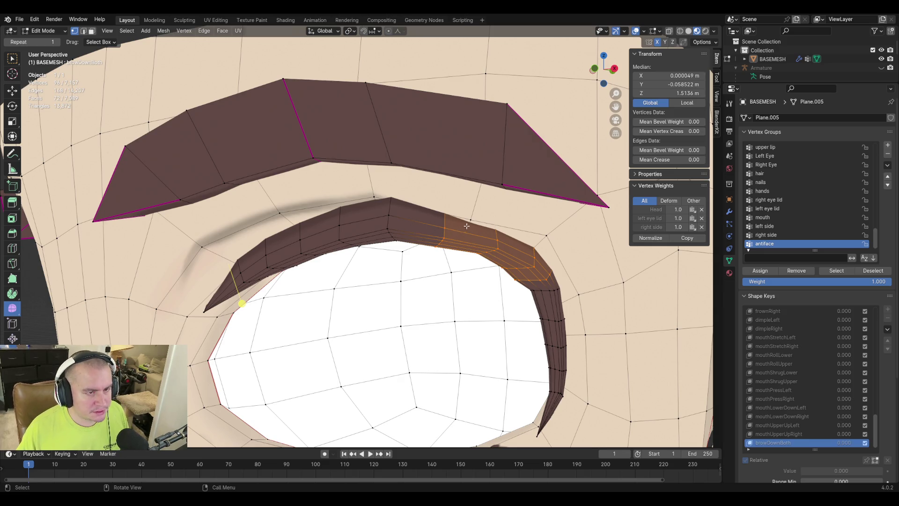
key(shift+grave)
key(w)
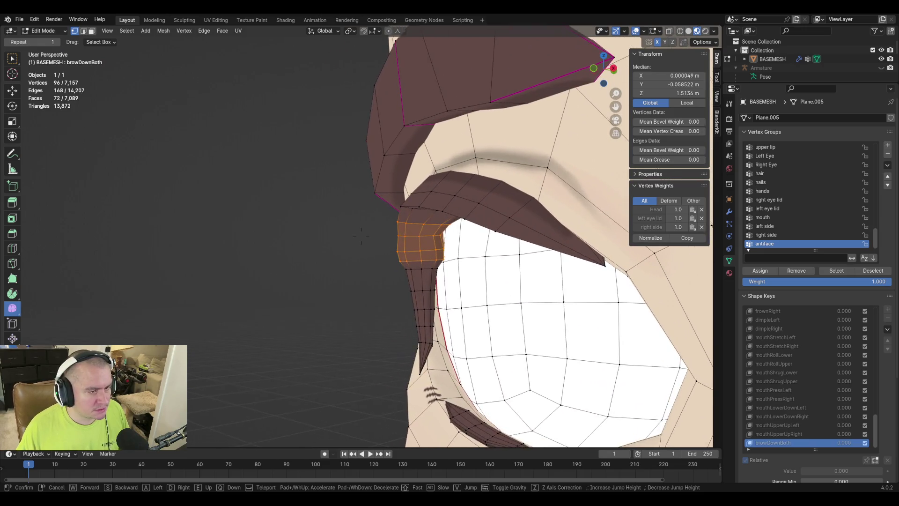
key(w)
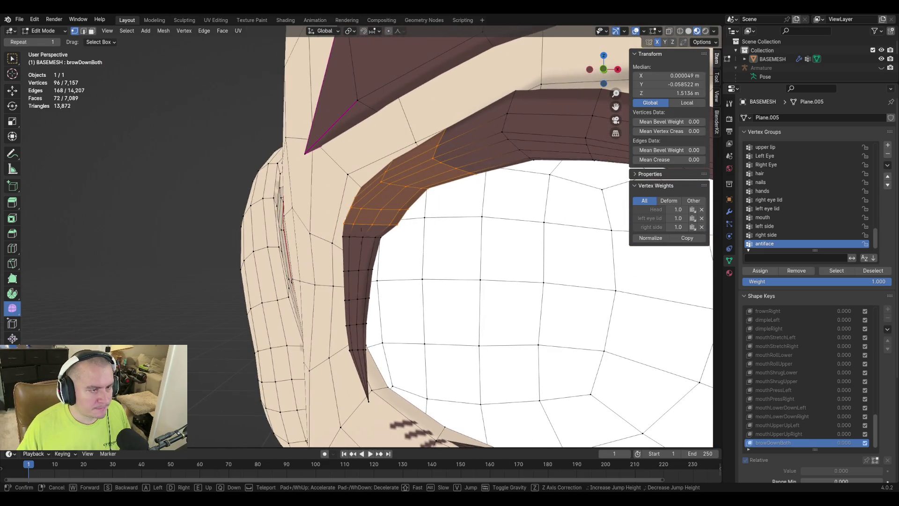
click(477, 228)
alt+click(364, 238)
key(g)
key(g)
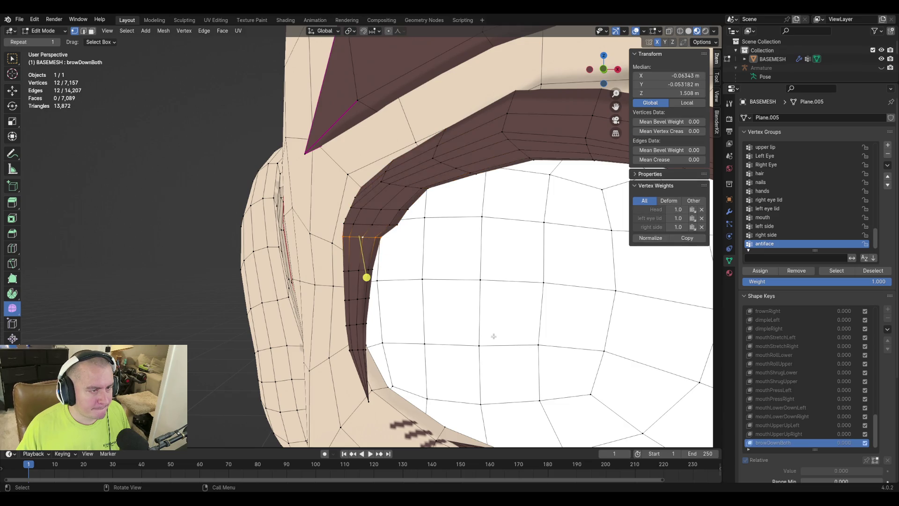
key(shift+grave)
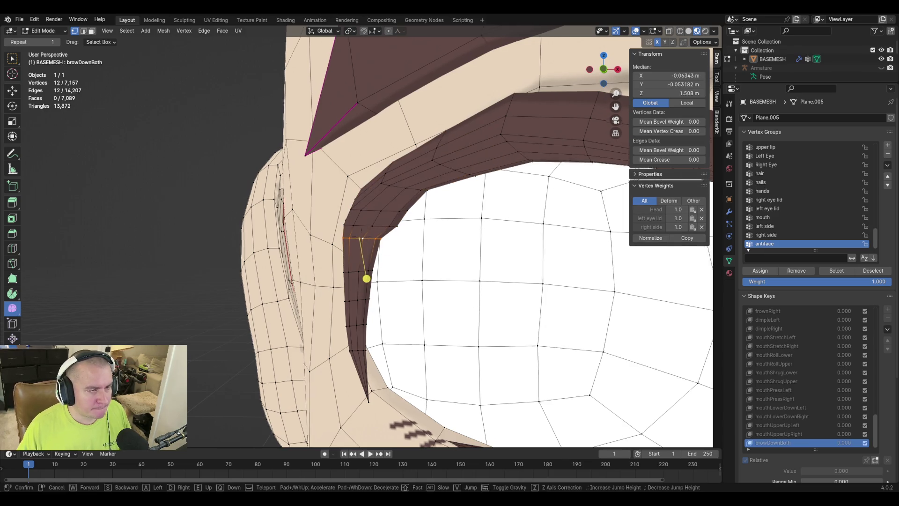
key(w)
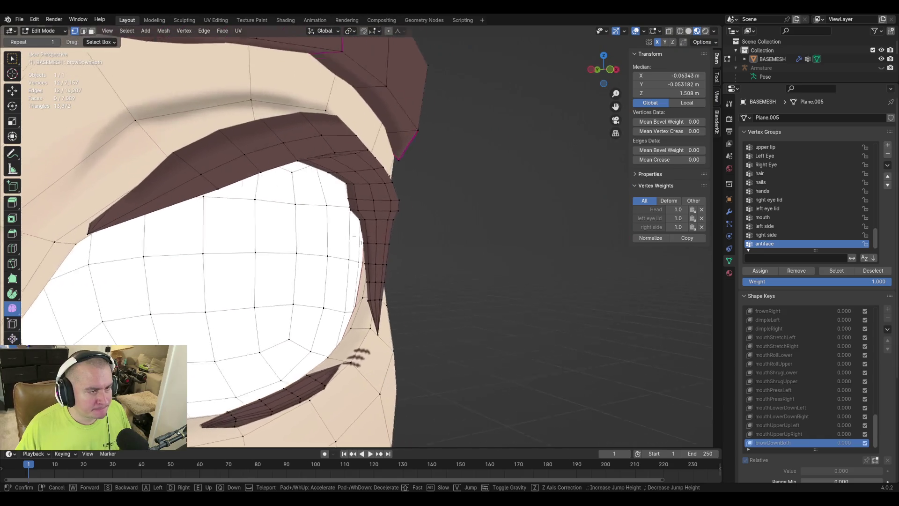
click(351, 243)
key(3)
Step: Select face rings at the outer corner of the first eye's dark band and reshape them
alt+click(339, 228)
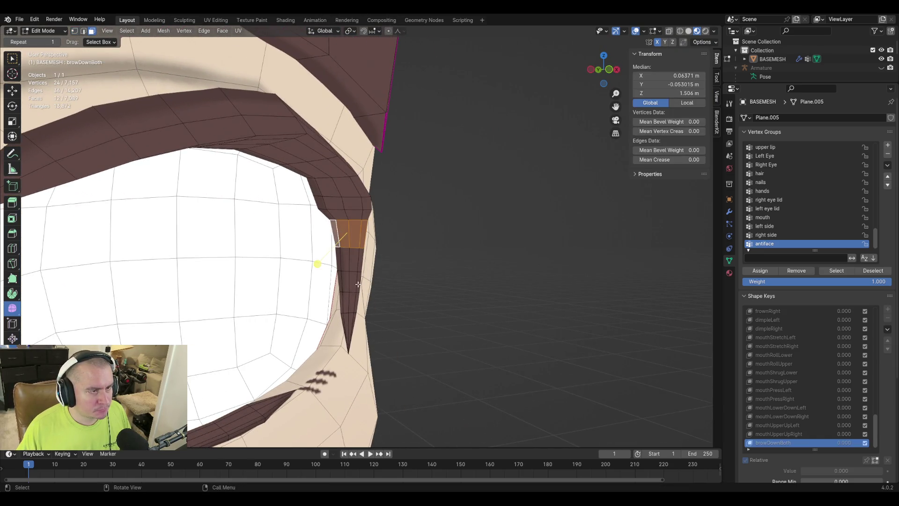
key(shift+grave)
key(w)
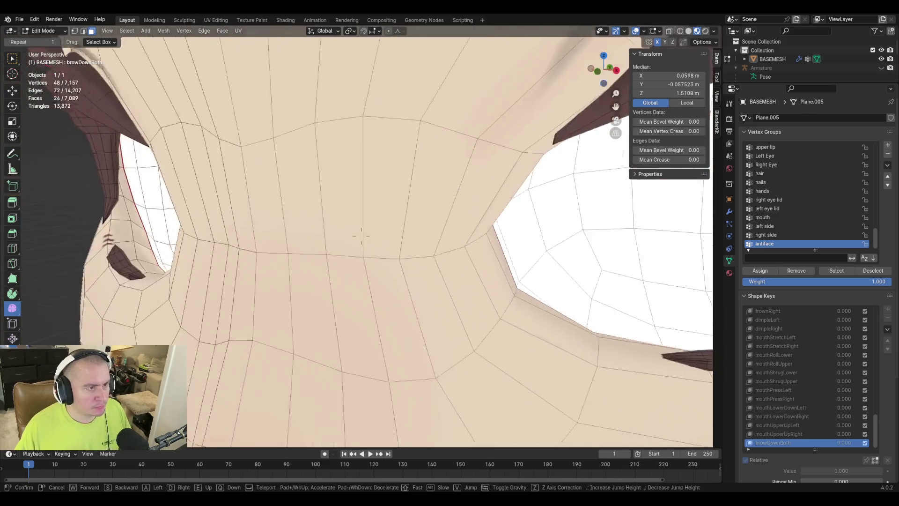
key(s)
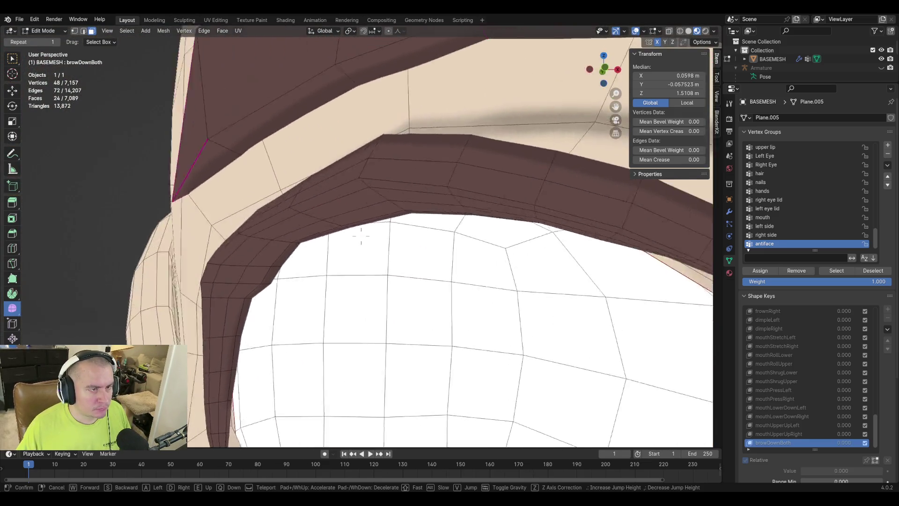
click(425, 256)
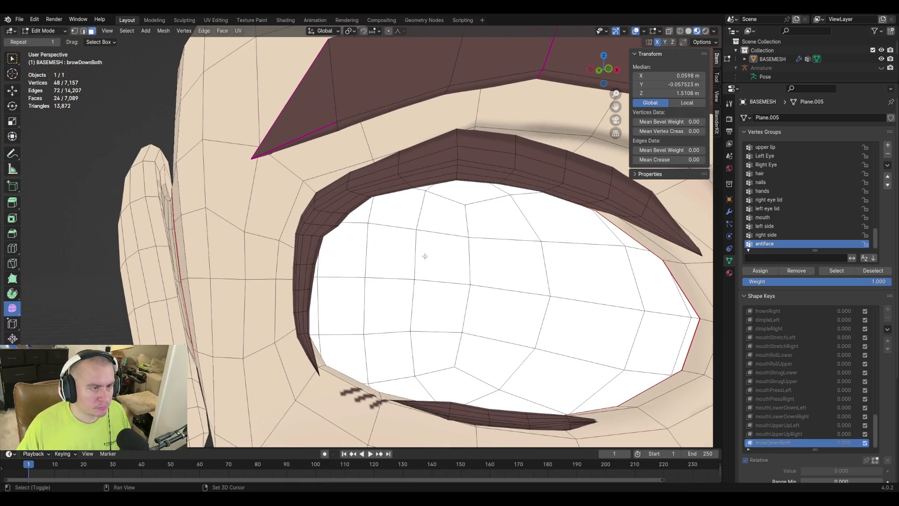
alt+shift+click(304, 242)
key(shift+grave)
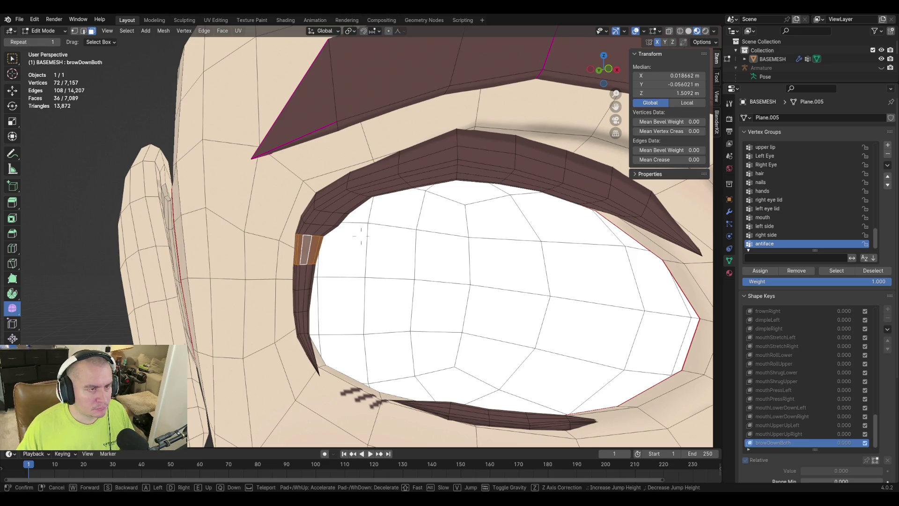
key(s)
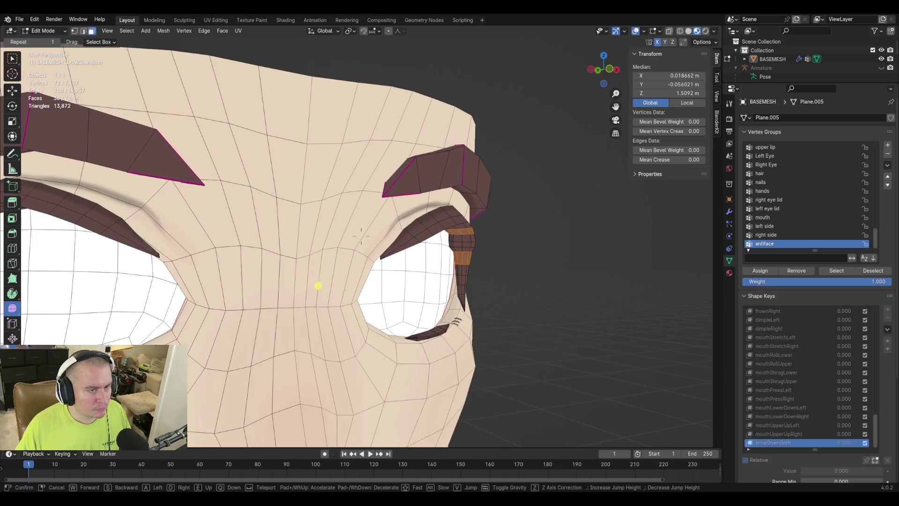
key(w)
key(Return)
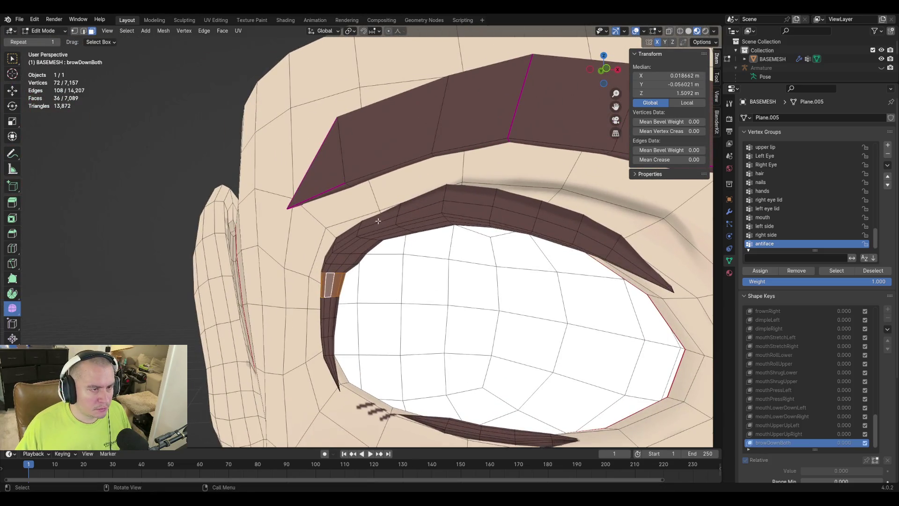
alt+shift+click(377, 226)
key(shift+grave)
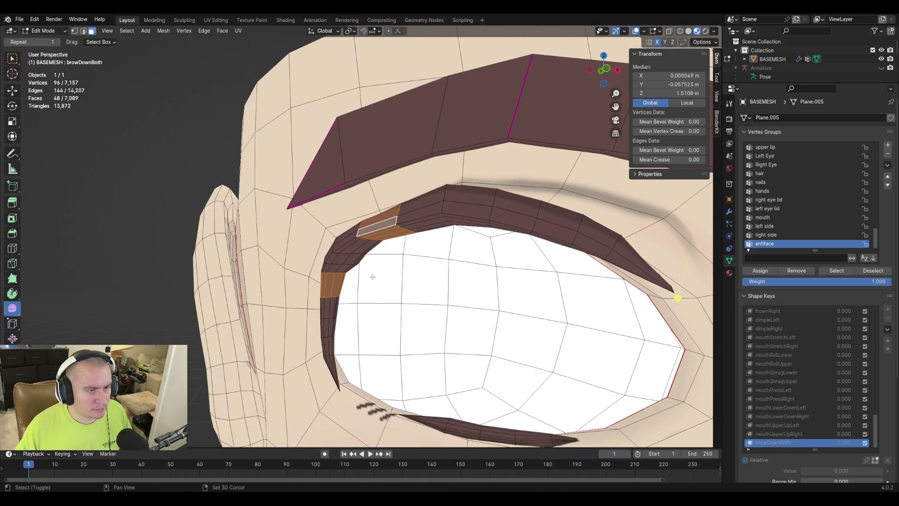
key(s)
key(Return)
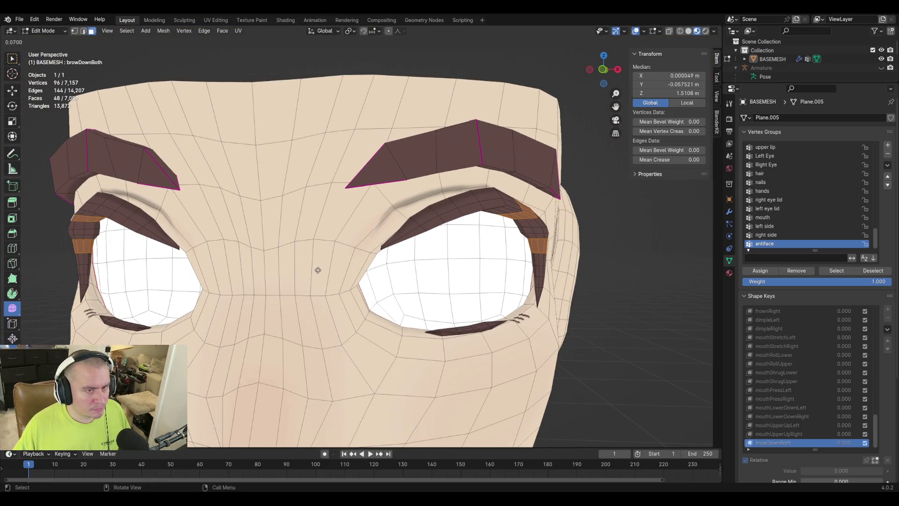
click(538, 287)
Step: Select the matching band faces around the other eye and reshape them
middle_drag(560, 239, 534, 205)
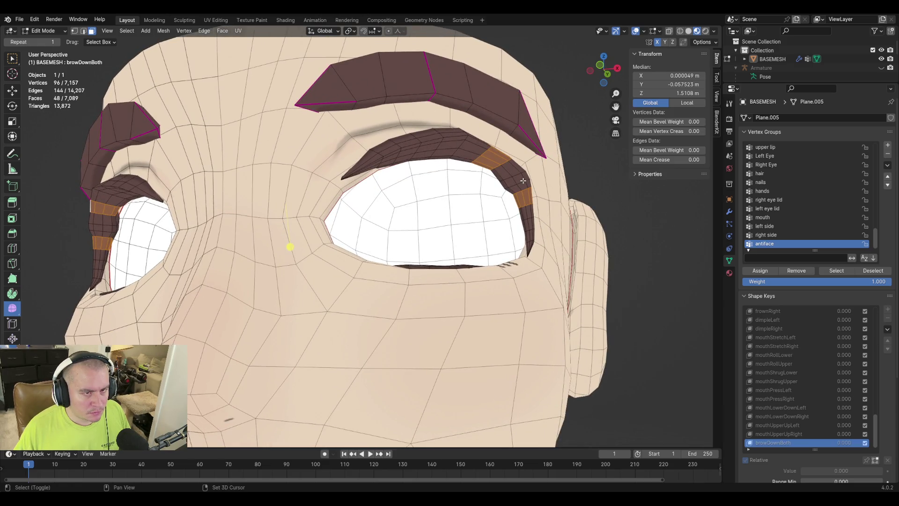
shift+click(523, 186)
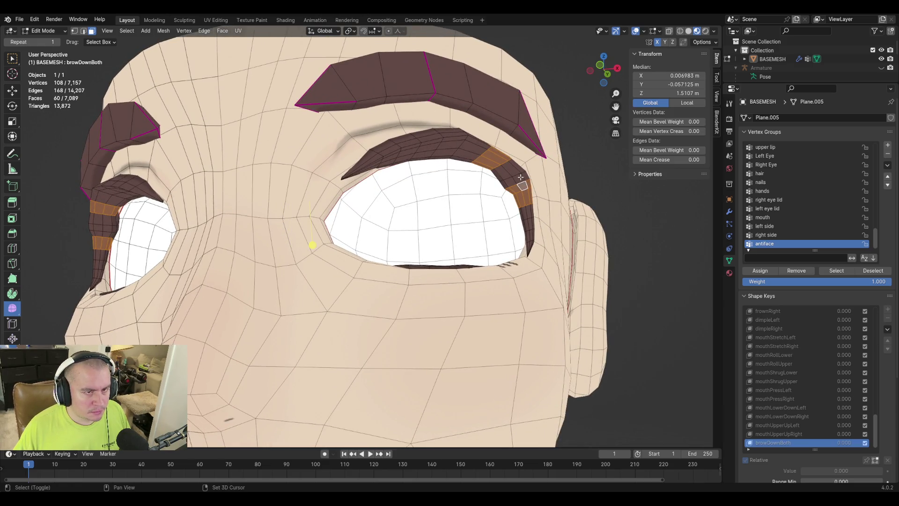
ctrl+shift+click(511, 166)
key(shift+grave)
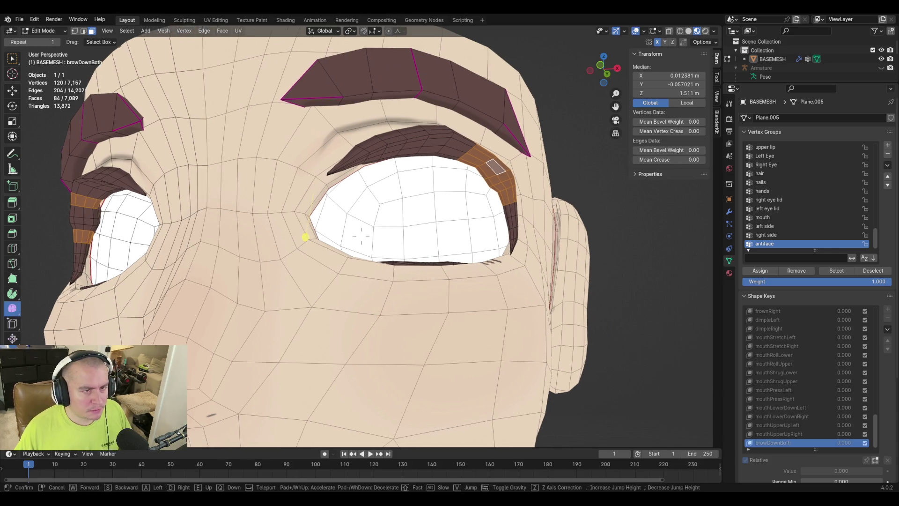
click(361, 186)
shift+click(361, 186)
ctrl+shift+click(360, 196)
ctrl+shift+click(359, 203)
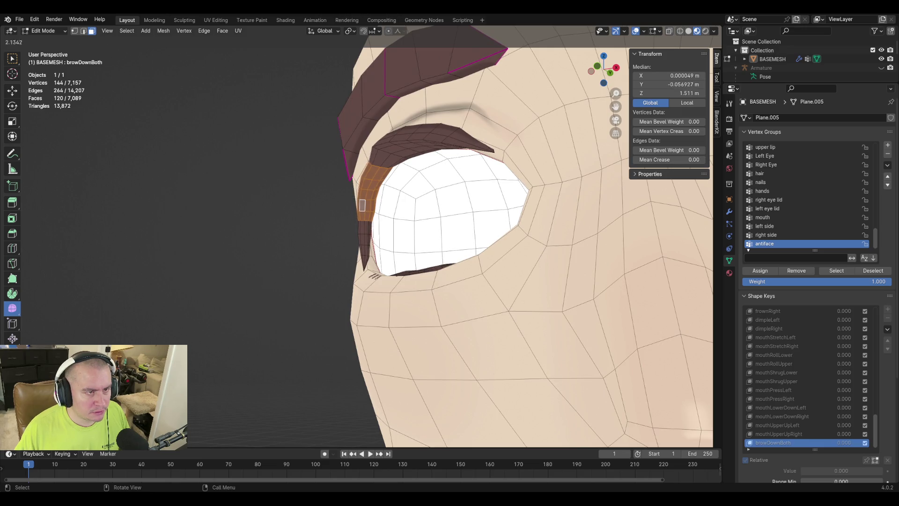
click(634, 188)
Step: Face the eye head-on and return the head mesh to Object Mode
key(shift+grave)
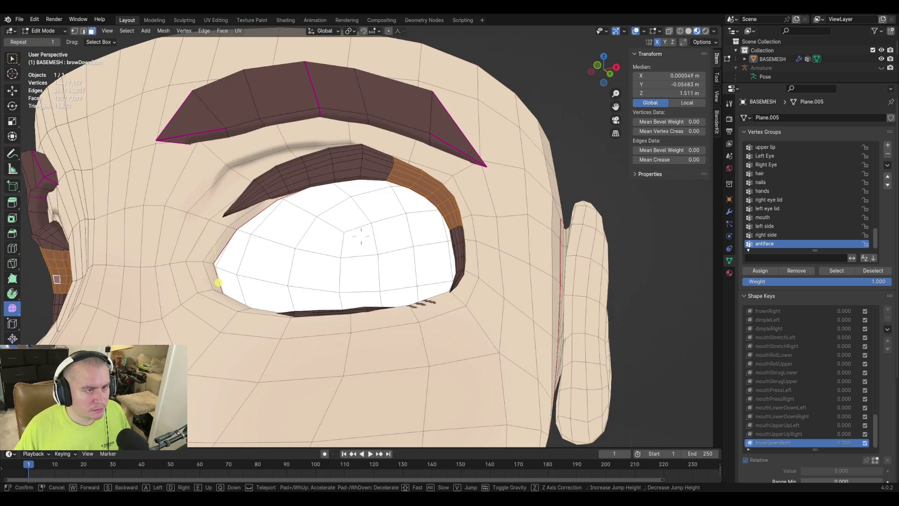
key(Return)
key(Tab)
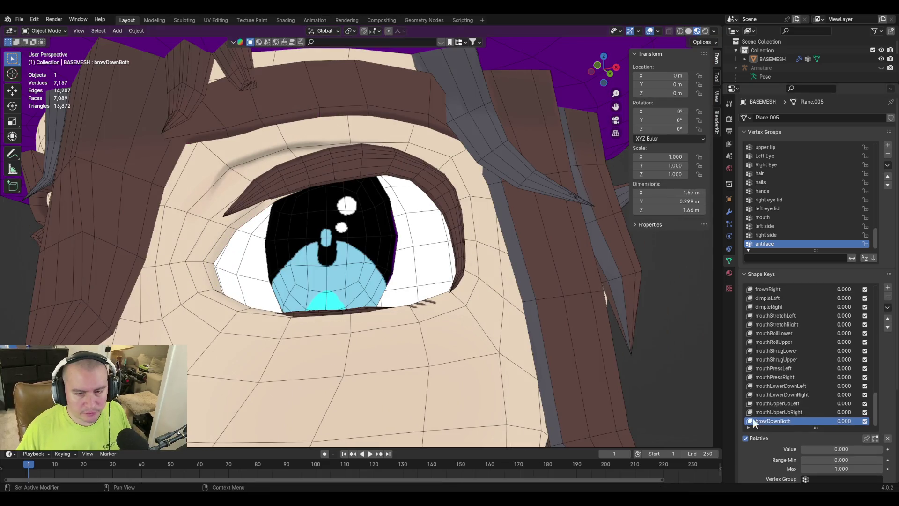
Step: Preview browDownBoth at value 1 from a frontal view to check the lowered brows
mouse_move(825, 449)
mouse_down()
mouse_move(883, 448)
mouse_move(802, 448)
mouse_up()
scroll(336, 88, down, 8)
mouse_move(359, 174)
middle_down()
mouse_move(390, 202)
mouse_move(407, 197)
mouse_move(453, 229)
mouse_move(510, 246)
mouse_move(435, 257)
middle_up()
scroll(436, 258, up, 2)
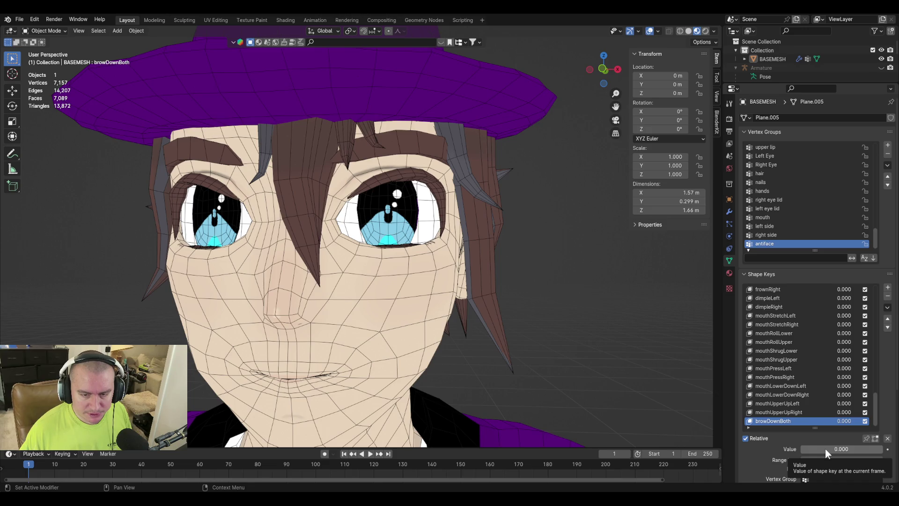
mouse_move(825, 448)
mouse_down()
mouse_move(883, 449)
mouse_move(801, 448)
mouse_up()
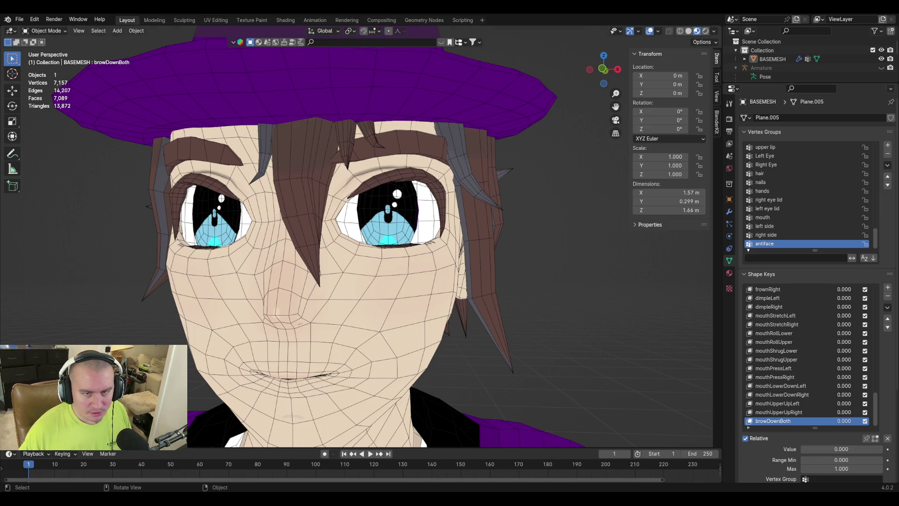
Step: Compare against the ARKit browDownLeft reference page, then return to Edit Mode on the head
key(alt+Tab)
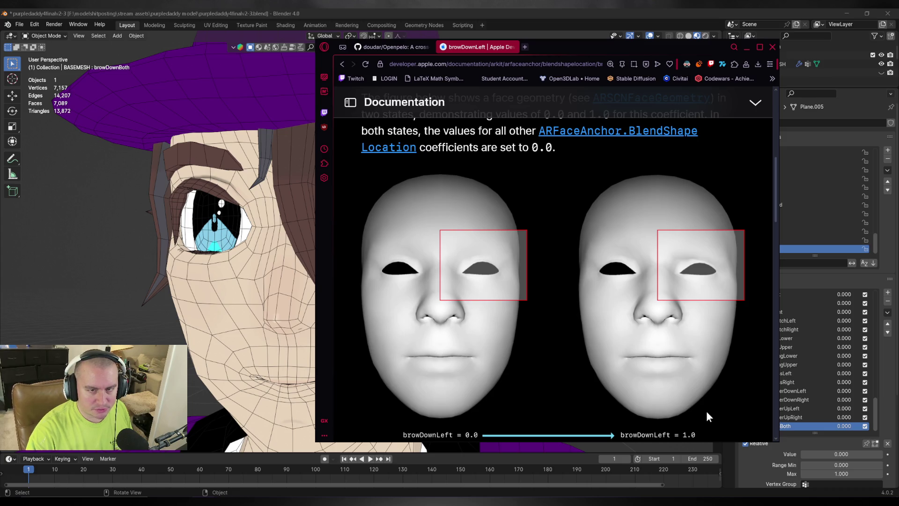
key(alt+Tab)
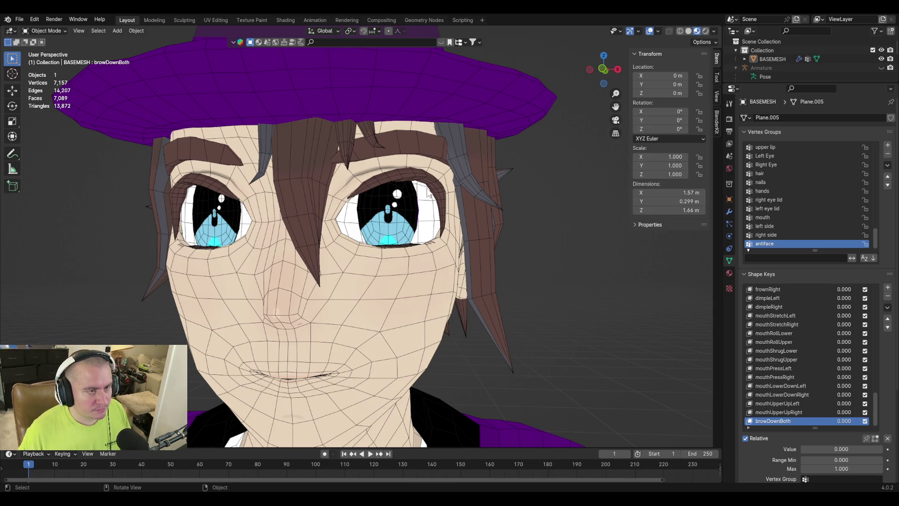
middle_drag(429, 195, 424, 213)
key(Tab)
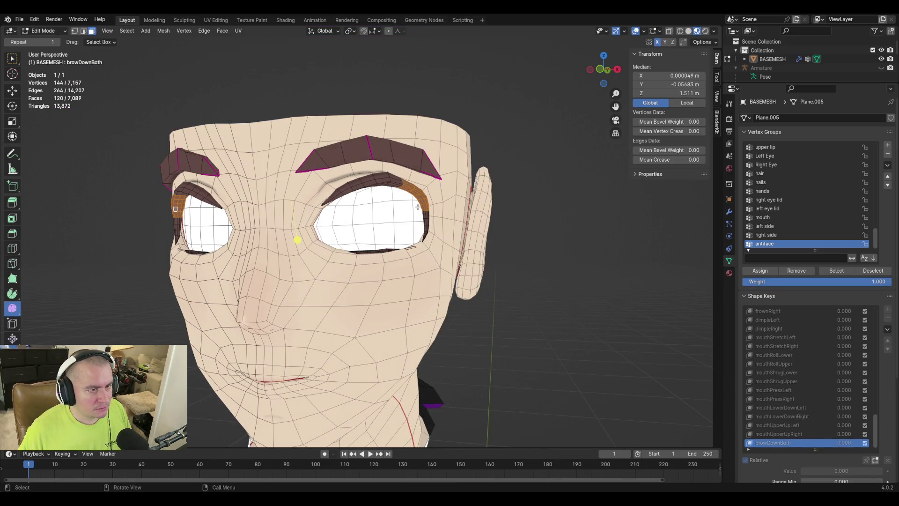
Step: Select two brow edge loops above the right eye and lower them slightly along Z
scroll(418, 206, up, 4)
alt+click(407, 135)
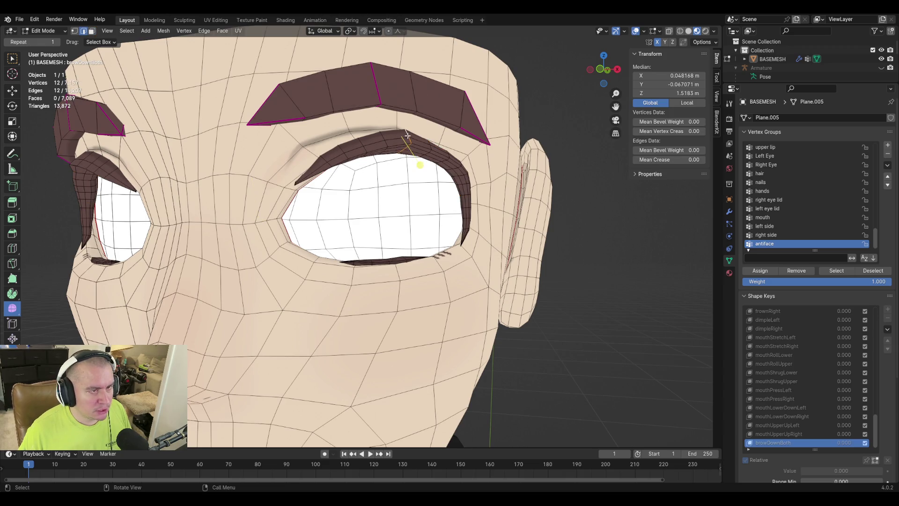
middle_drag(407, 135, 233, 122)
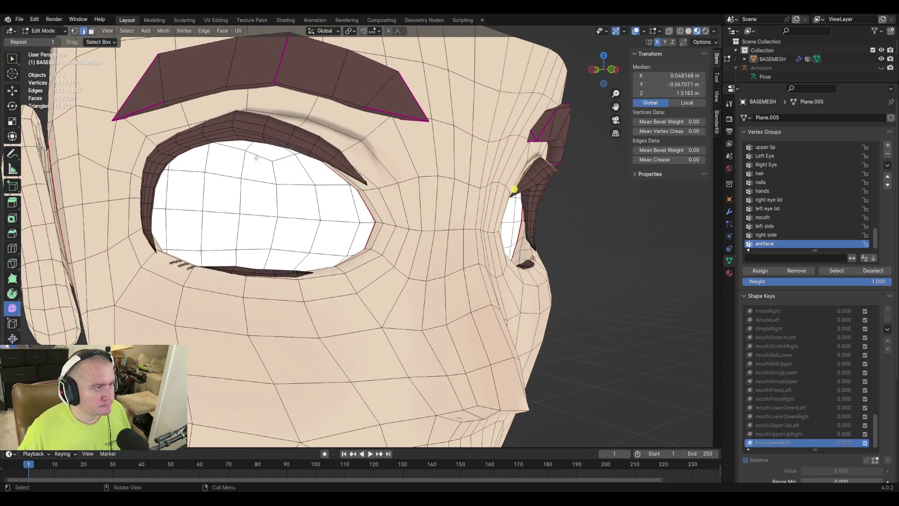
alt+shift+click(235, 116)
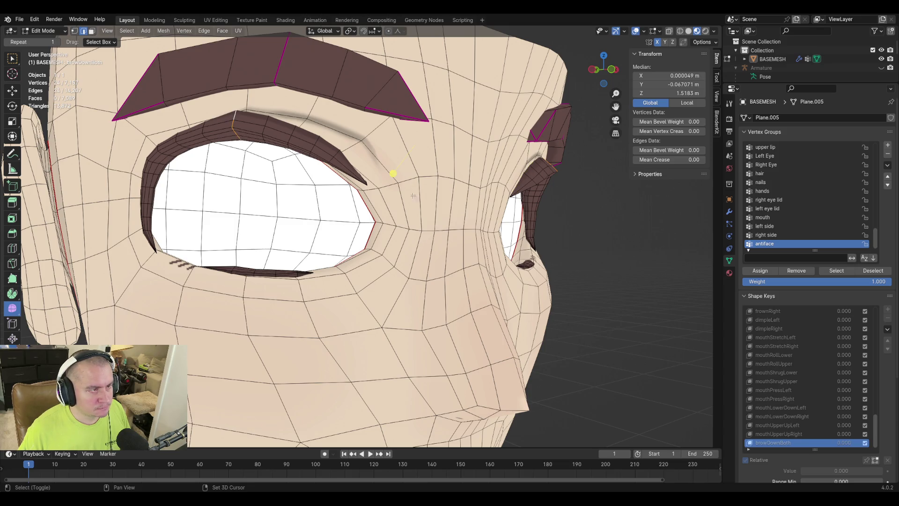
key(g)
key(z)
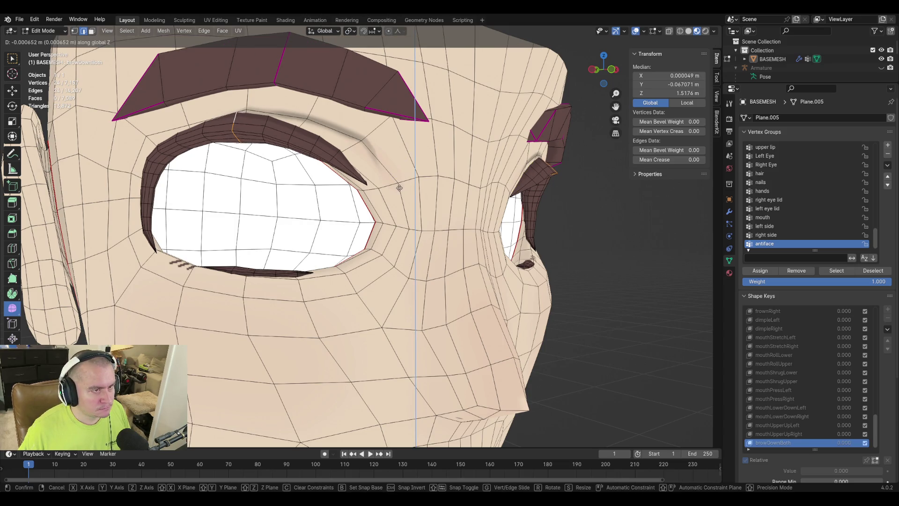
click(394, 178)
scroll(394, 178, down, 5)
mouse_move(394, 178)
middle_down()
mouse_move(245, 187)
mouse_move(326, 209)
middle_up()
key(Escape)
Step: Check browDownBoth at full strength, then lower brow edges on both sides along Z
key(Tab)
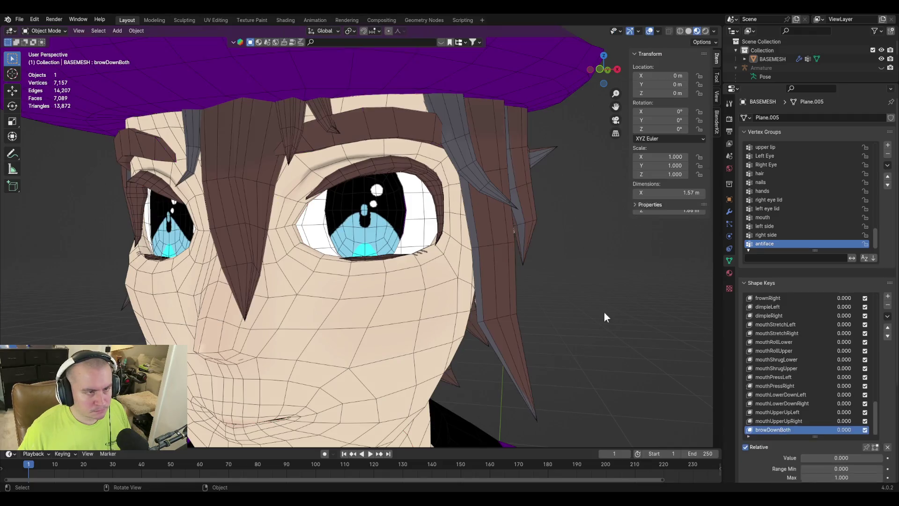
mouse_move(842, 449)
mouse_down()
mouse_move(869, 449)
mouse_move(811, 449)
mouse_move(883, 449)
mouse_move(802, 450)
mouse_up()
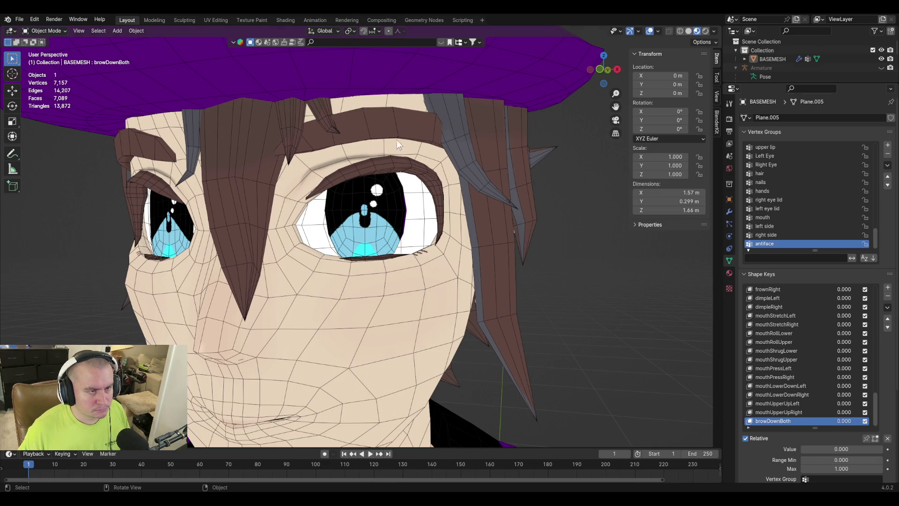
key(Tab)
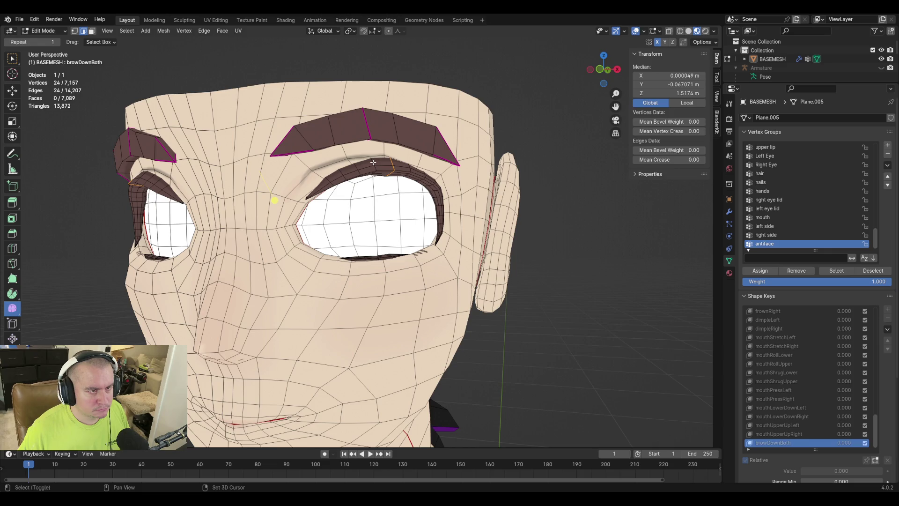
alt+click(364, 111)
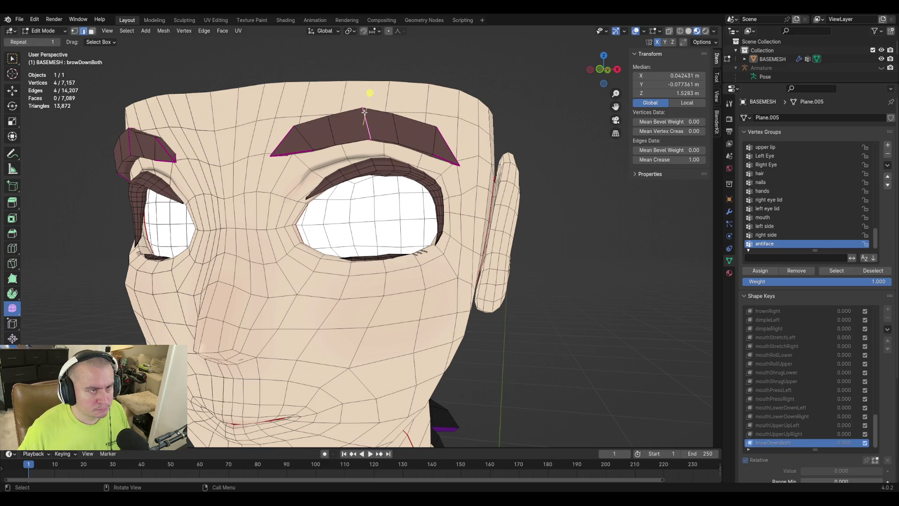
middle_drag(190, 146, 227, 105)
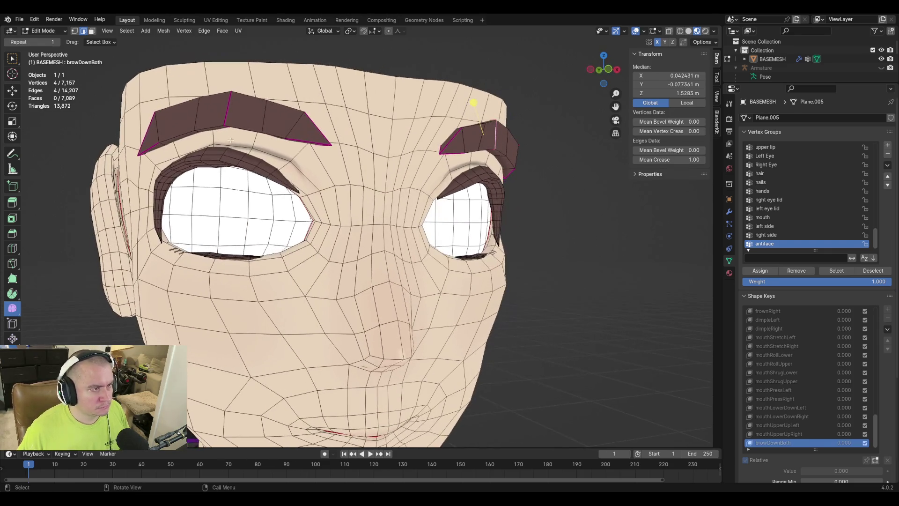
alt+shift+click(228, 106)
key(g)
key(z)
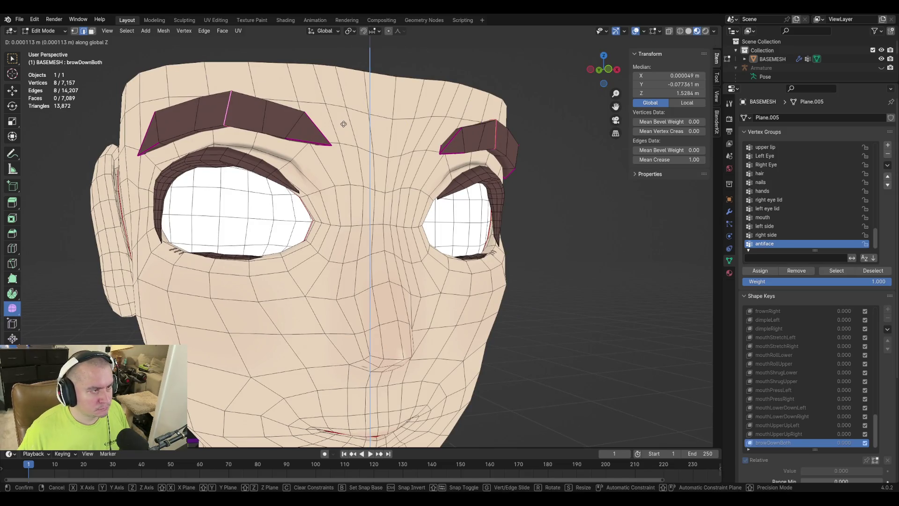
click(357, 144)
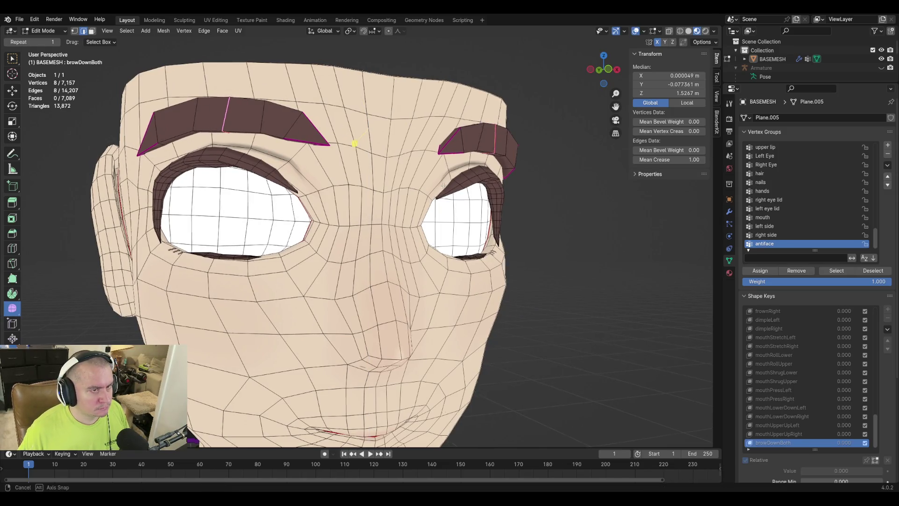
middle_drag(358, 144, 262, 152)
key(Tab)
Step: Preview browDownBoth partially, then lower the inner brow vertex and its mirrored twin along Z
mouse_move(825, 448)
mouse_down()
mouse_move(882, 449)
mouse_move(802, 448)
mouse_up()
key(Tab)
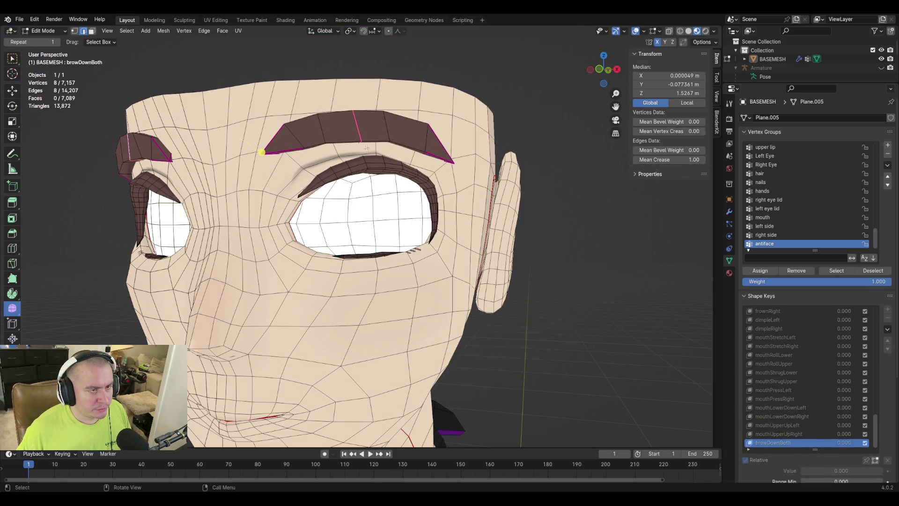
click(378, 152)
middle_drag(377, 152, 242, 134)
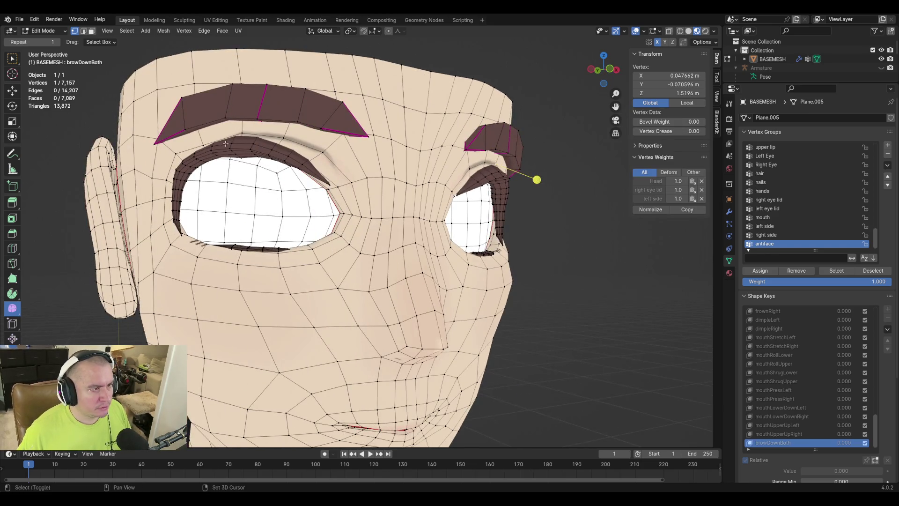
key(ctrl+shift+m)
key(g)
key(z)
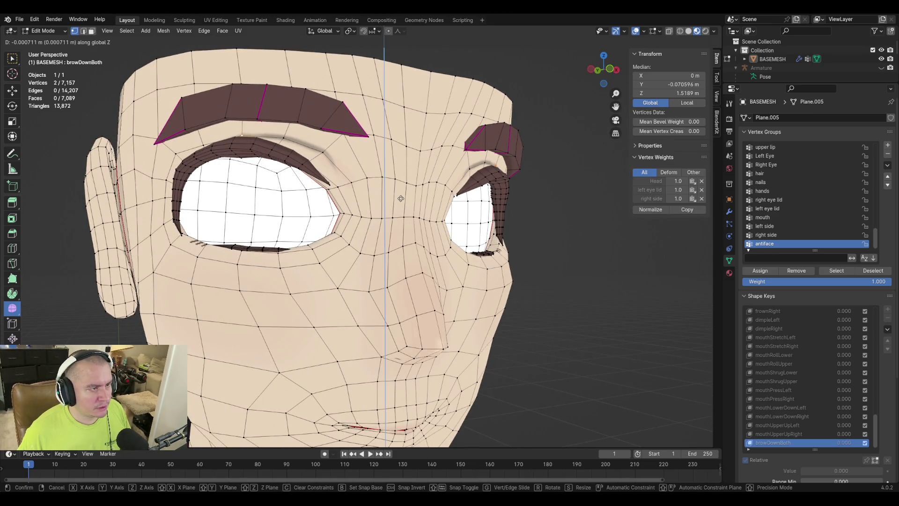
click(401, 199)
mouse_move(239, 173)
middle_down()
mouse_move(452, 236)
mouse_move(443, 239)
middle_up()
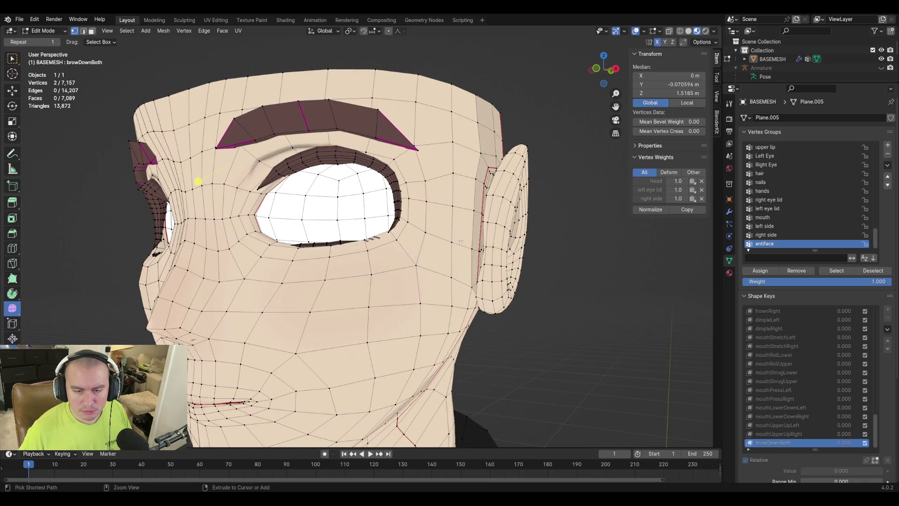
Step: Save purpledaddy4finalv2-3.blend and preview browDownBoth at full strength in Object Mode
key(ctrl+s)
key(Tab)
mouse_move(829, 447)
mouse_down()
mouse_move(883, 447)
mouse_move(802, 447)
mouse_up()
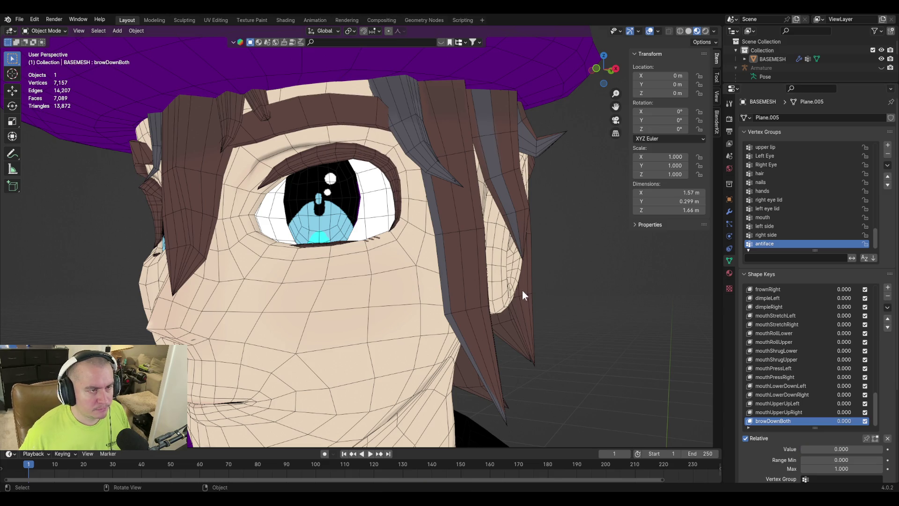
Step: Limit browDownBoth to the 'left side' vertex group and set its value to 1
scroll(764, 455, down, 2)
click(842, 444)
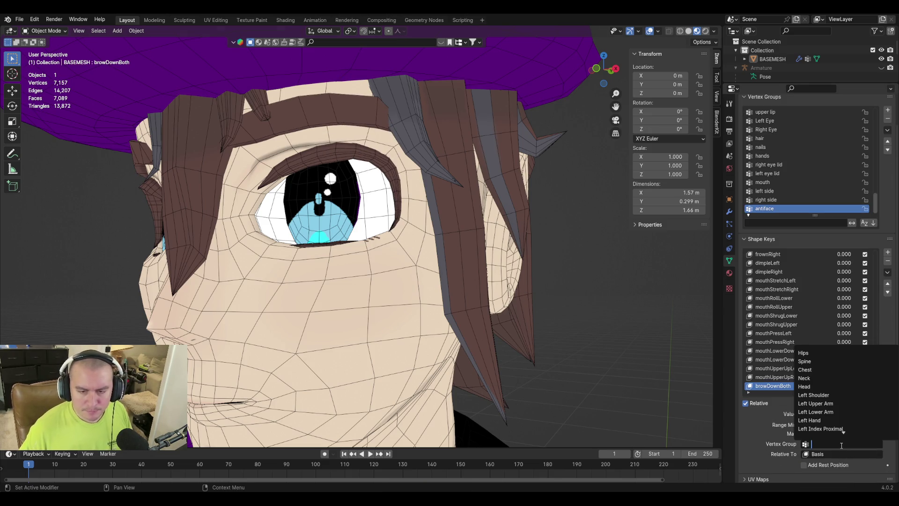
text(left side)
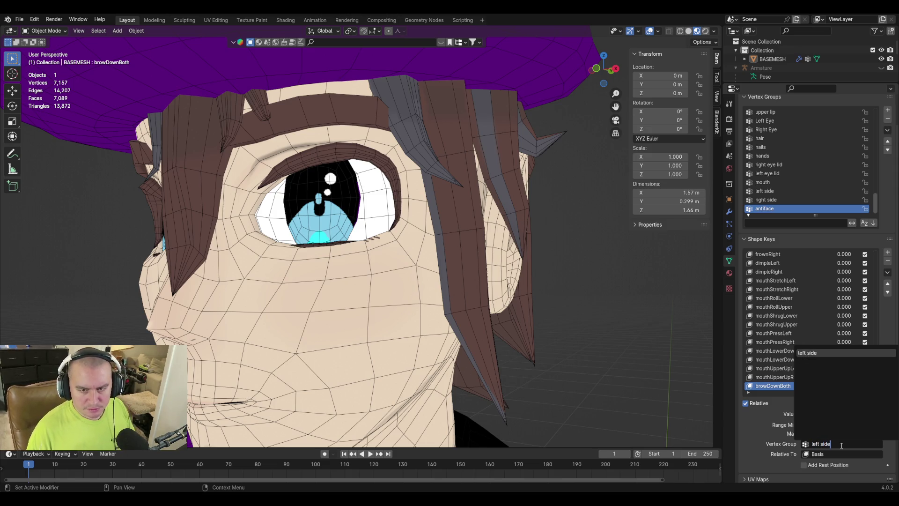
key(Return)
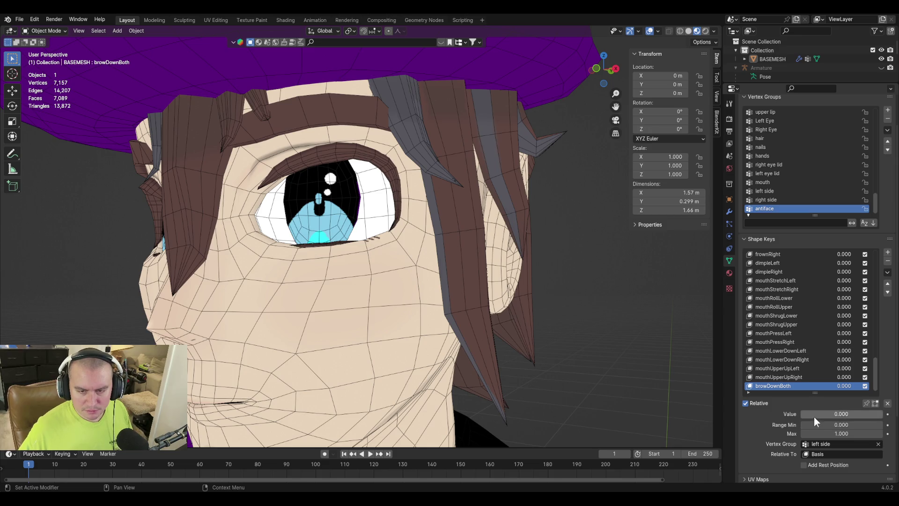
drag(814, 417, 885, 416)
Step: Create a new shape key from the mix and name it browDownLeft
click(888, 271)
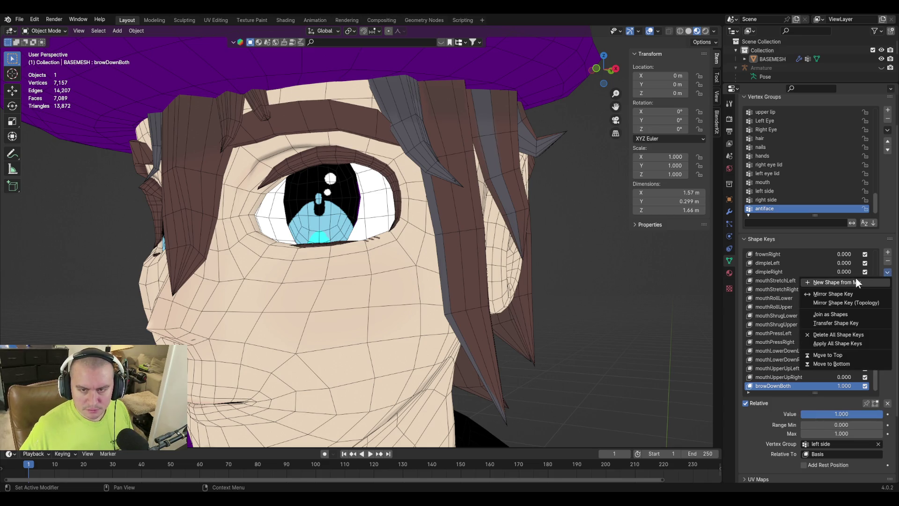
click(856, 281)
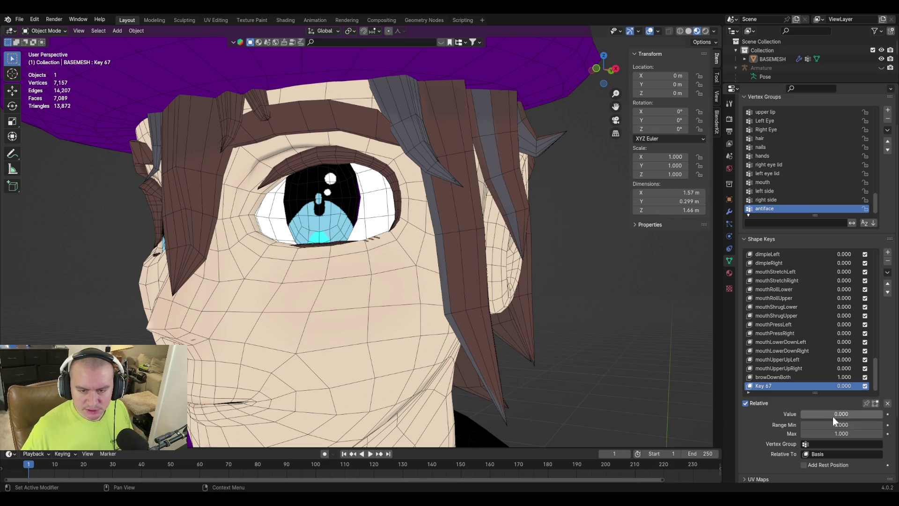
double_click(765, 385)
text(browDownLef)
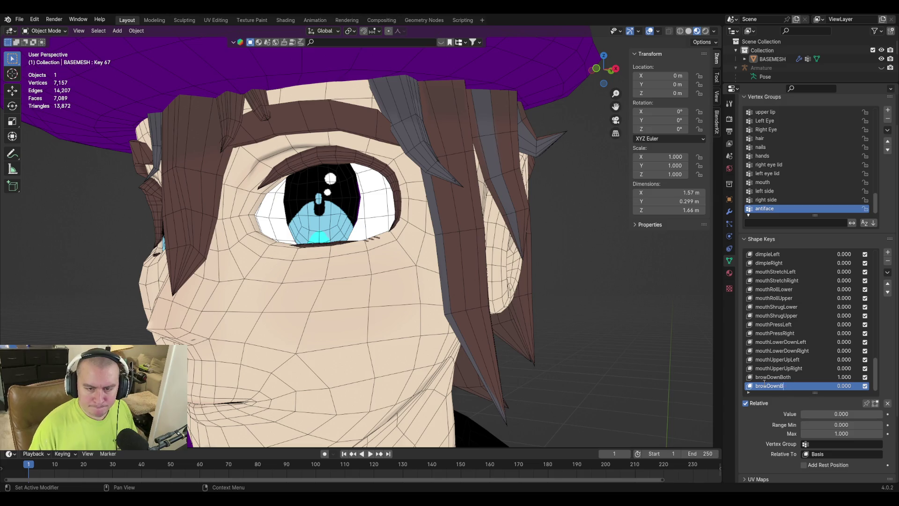
text(t)
key(Return)
Step: Switch browDownBoth's limiting vertex group to 'right side'
click(786, 377)
click(825, 445)
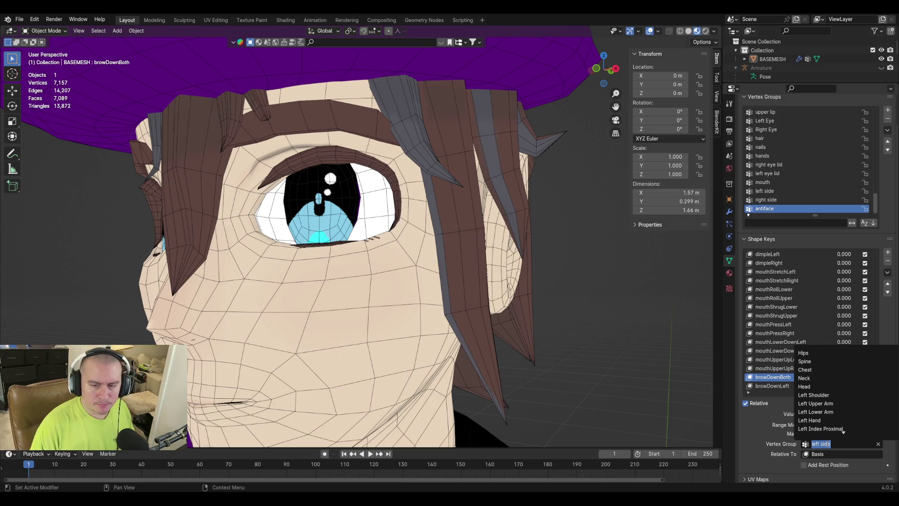
text(right)
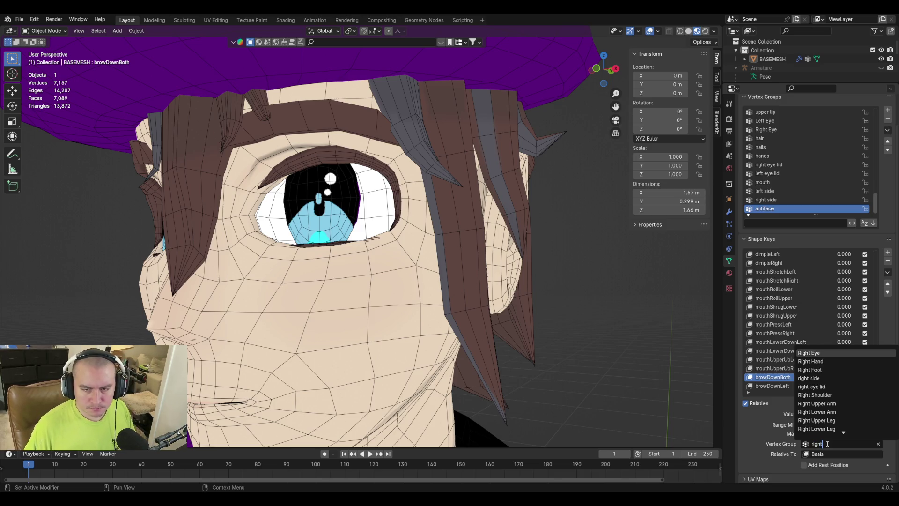
text( si)
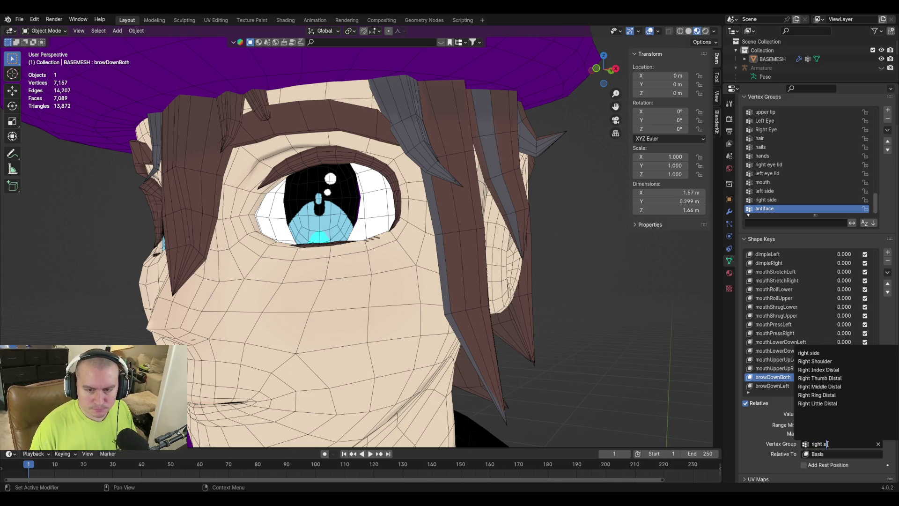
key(Return)
Step: Create a new shape key from the mix named browDownRight and save the file
click(887, 272)
click(878, 280)
double_click(762, 386)
text(browDownBoth)
key(BackSpace)
key(BackSpace)
key(BackSpace)
text(Ri)
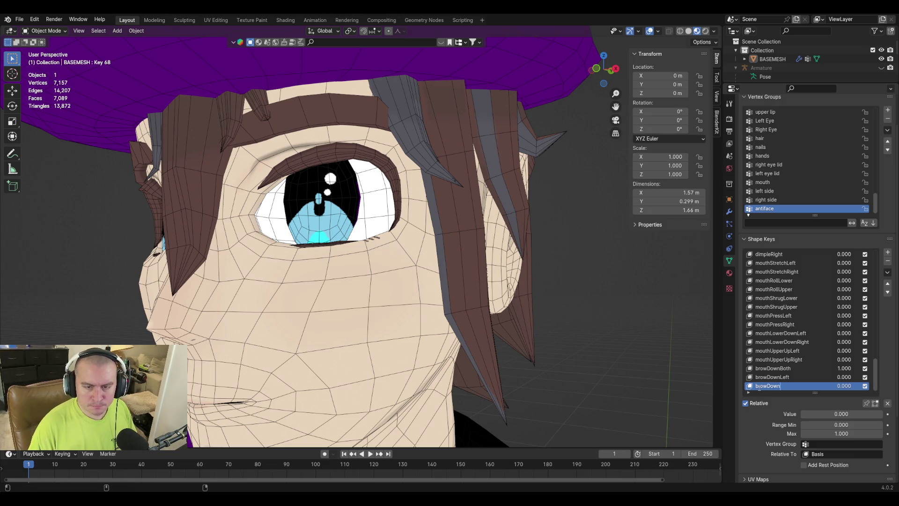
text(ght)
key(Return)
key(ctrl+s)
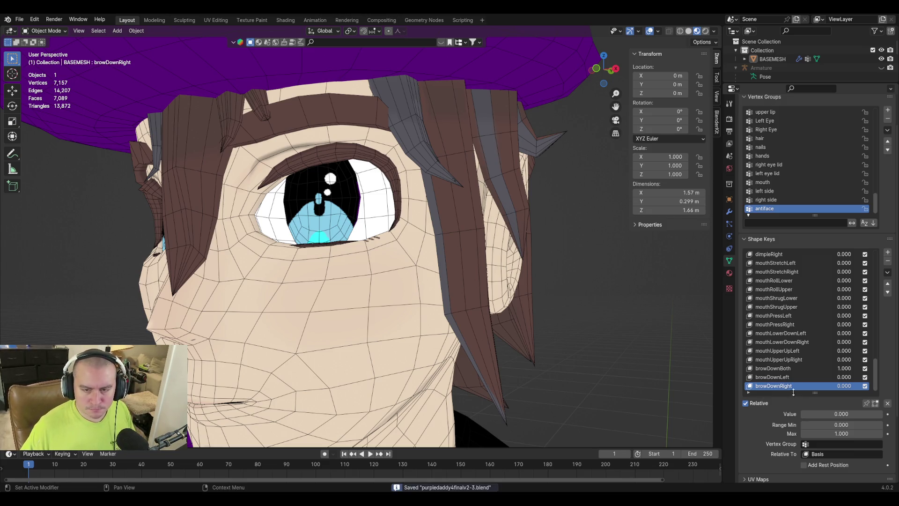
Step: Set browDownBoth back to 0 and delete the browDownBoth shape key
click(805, 368)
drag(855, 417, 791, 417)
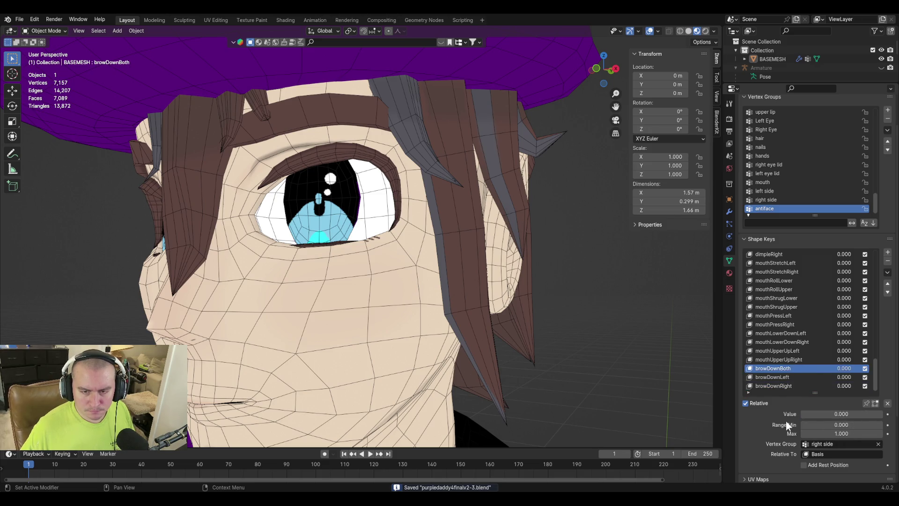
mouse_move(397, 297)
middle_down()
mouse_move(352, 276)
mouse_move(405, 305)
mouse_move(473, 324)
middle_up()
scroll(352, 277, down, 3)
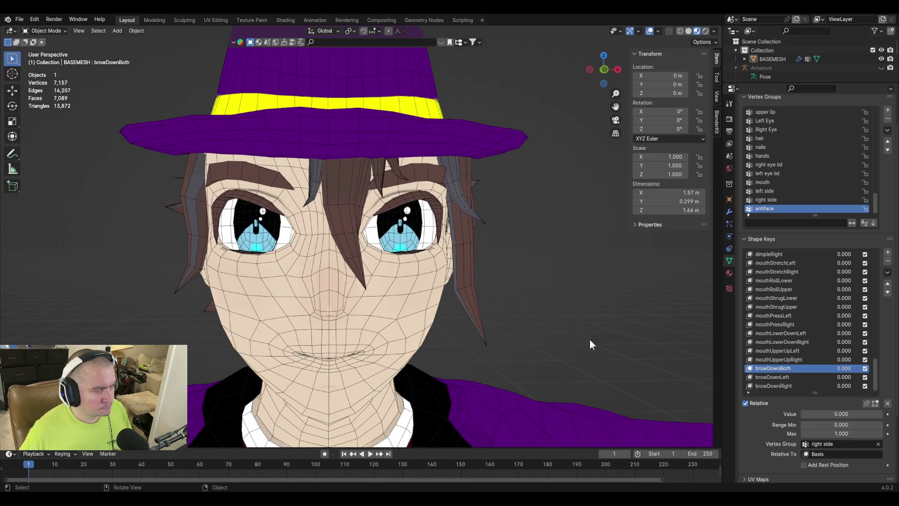
click(888, 261)
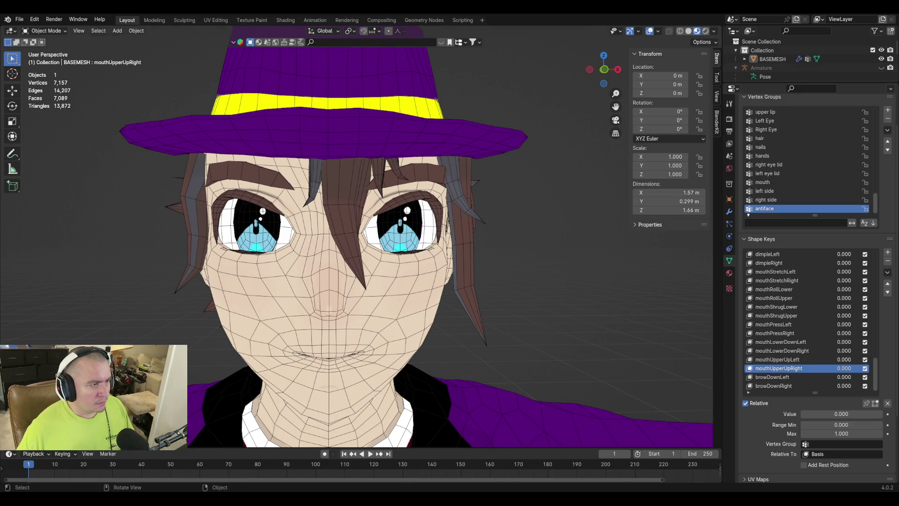
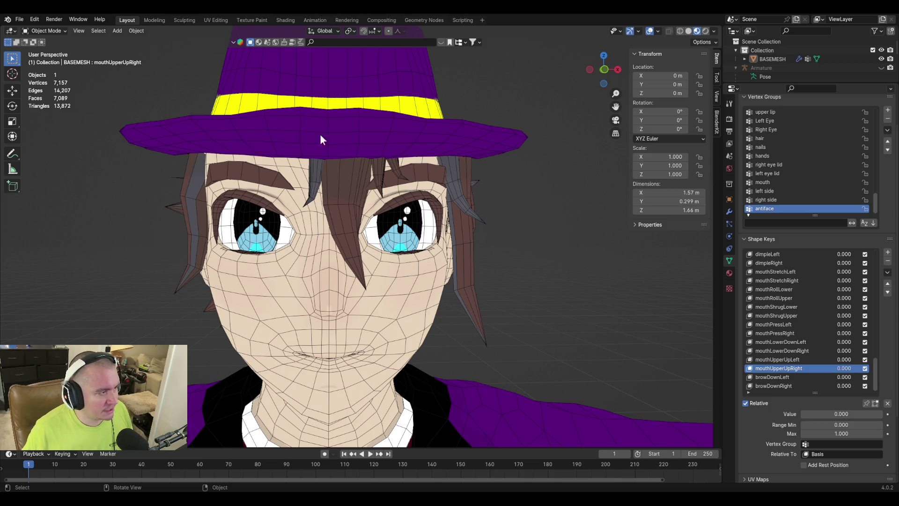
Step: Add a new shape key to BASEMESH and rename it from Key 68 to browInnerUp
scroll(351, 164, up, 8)
key(Tab)
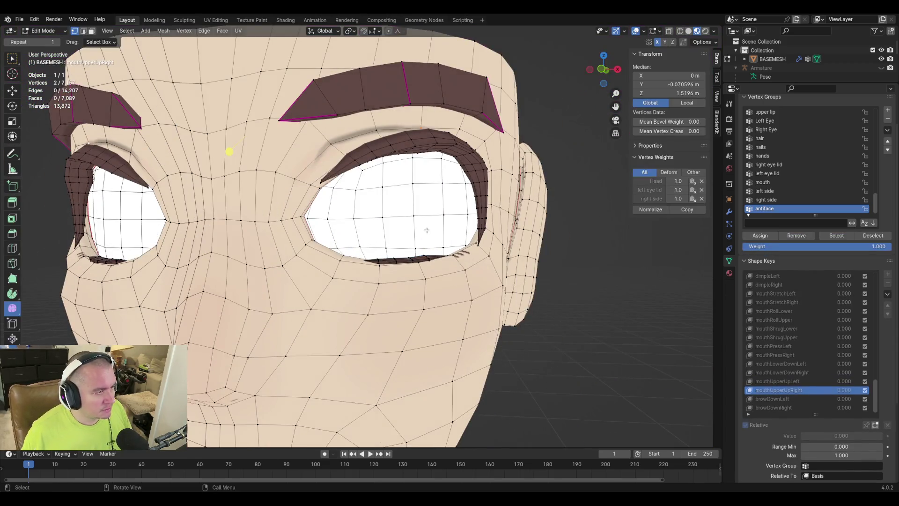
key(Tab)
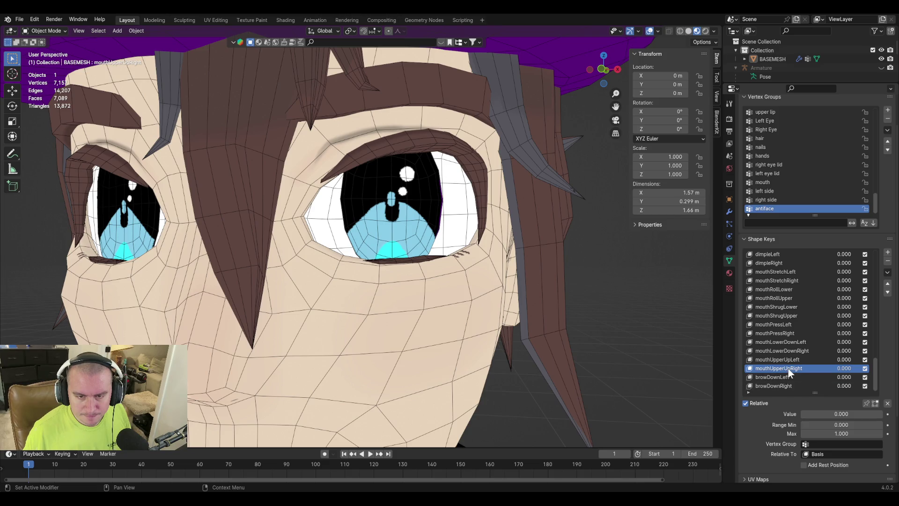
click(887, 253)
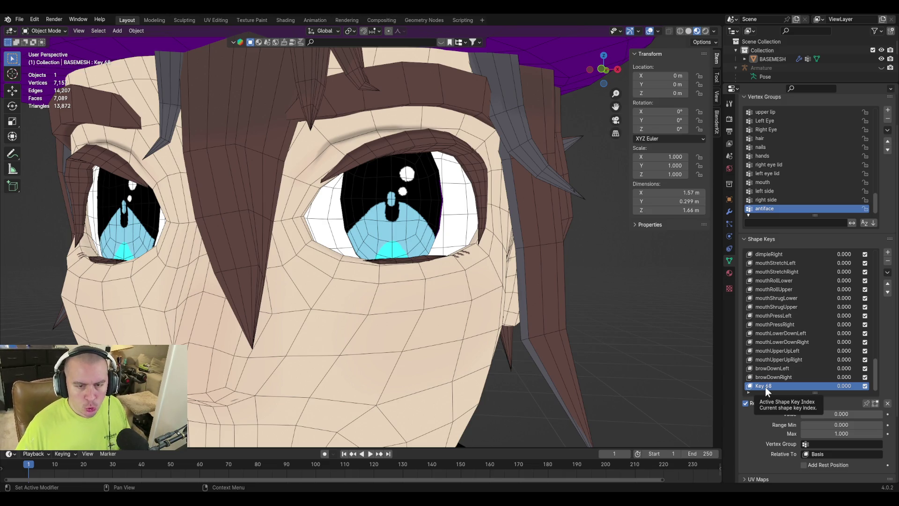
double_click(766, 387)
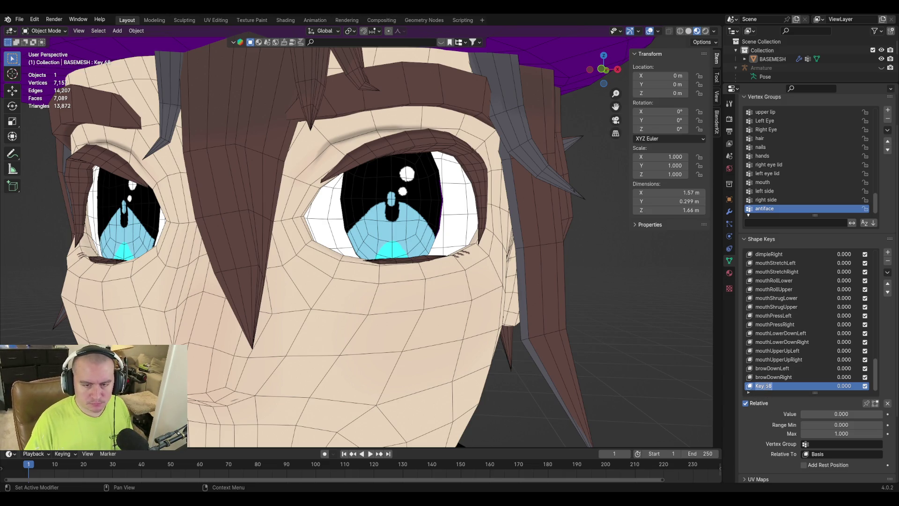
text(browInnerUp)
key(Return)
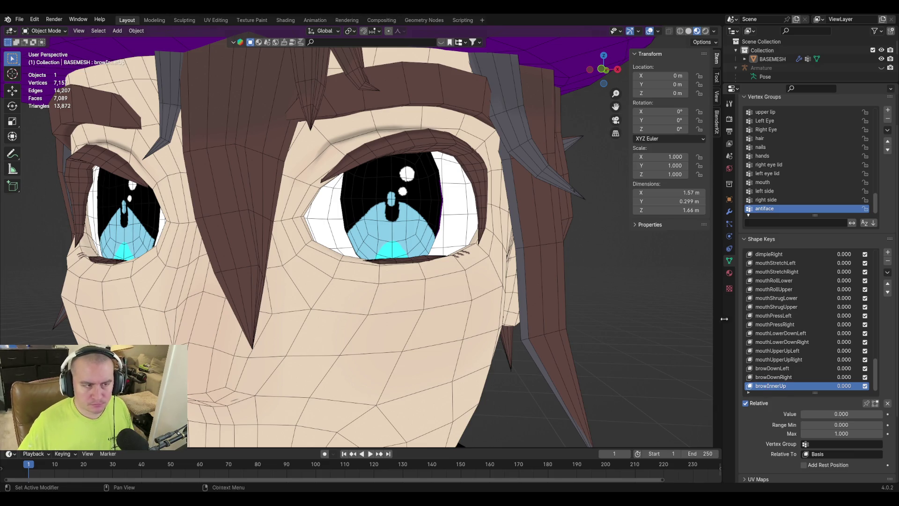
Step: In Edit Mode, select the inner upper-lid pieces on both eyes
key(Tab)
middle_drag(446, 219, 398, 191)
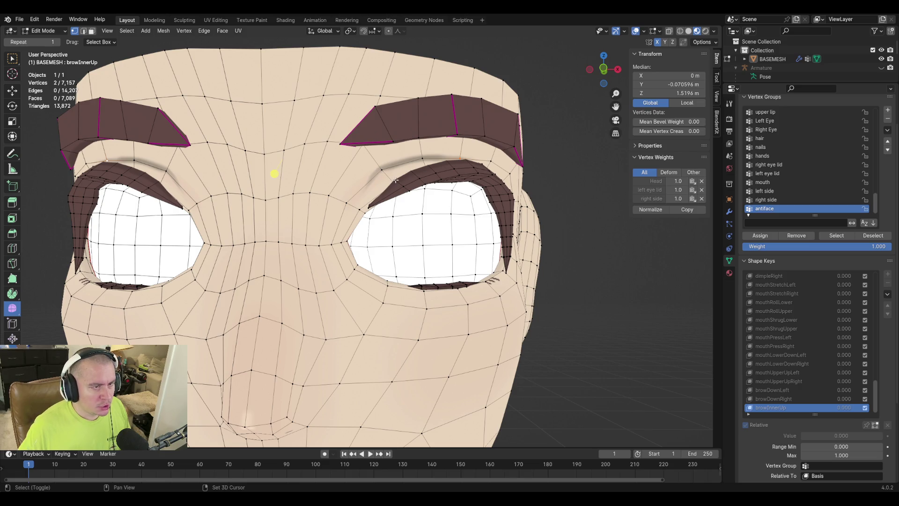
shift+click(384, 186)
key(ctrl+l)
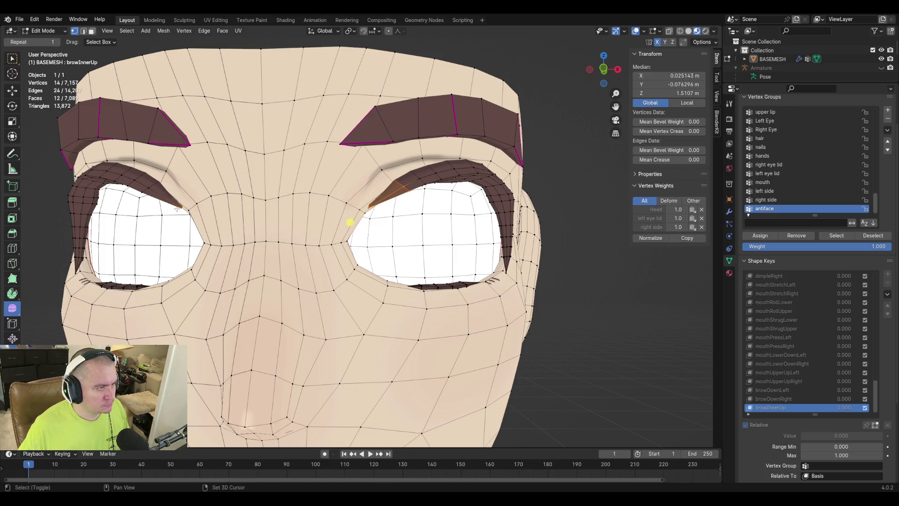
shift+click(149, 187)
key(ctrl+l)
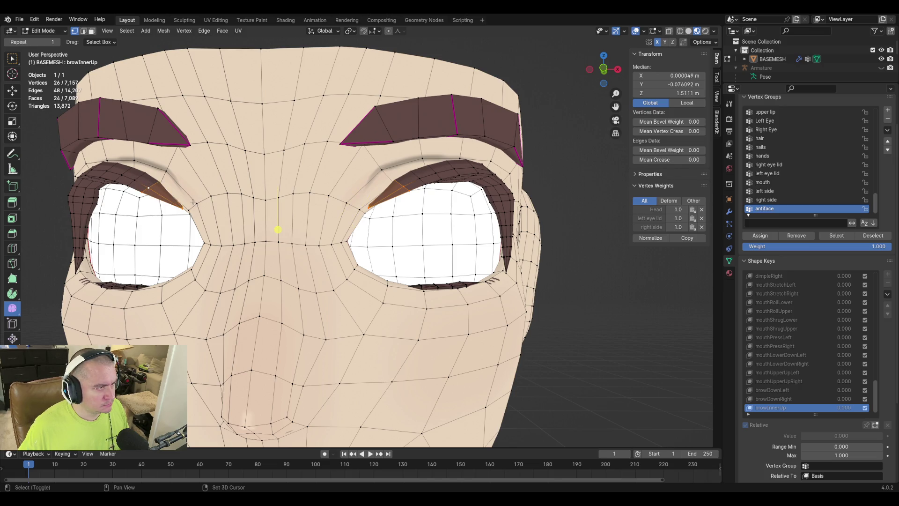
key(3)
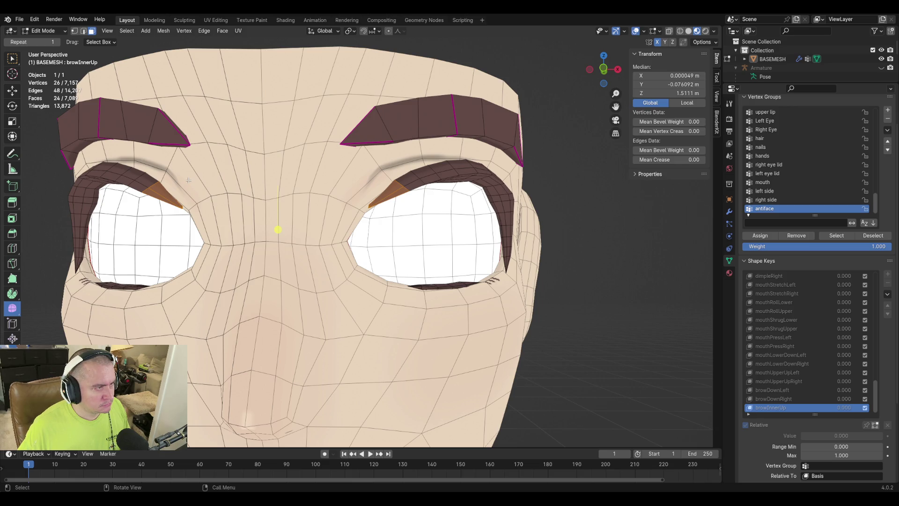
key(1)
Step: Add the inner brow corners and the vertices above both eyes to the selection
shift+click(357, 152)
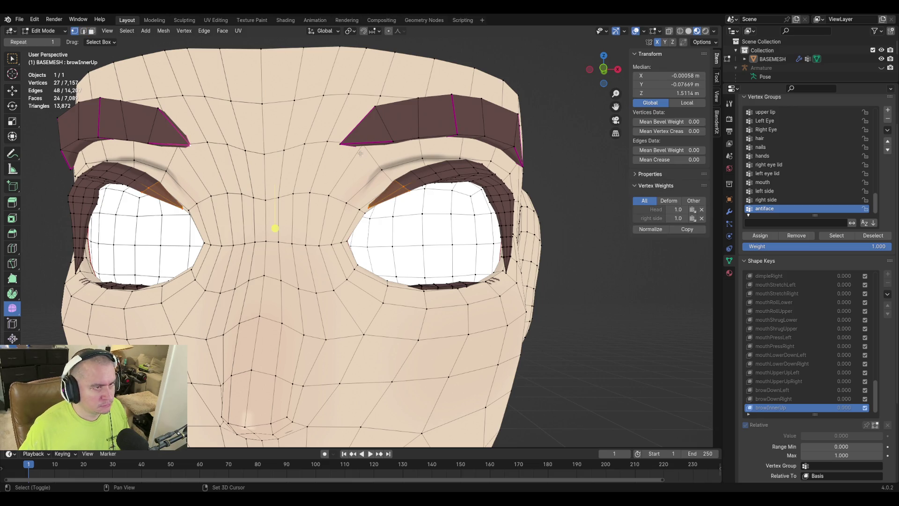
shift+click(340, 143)
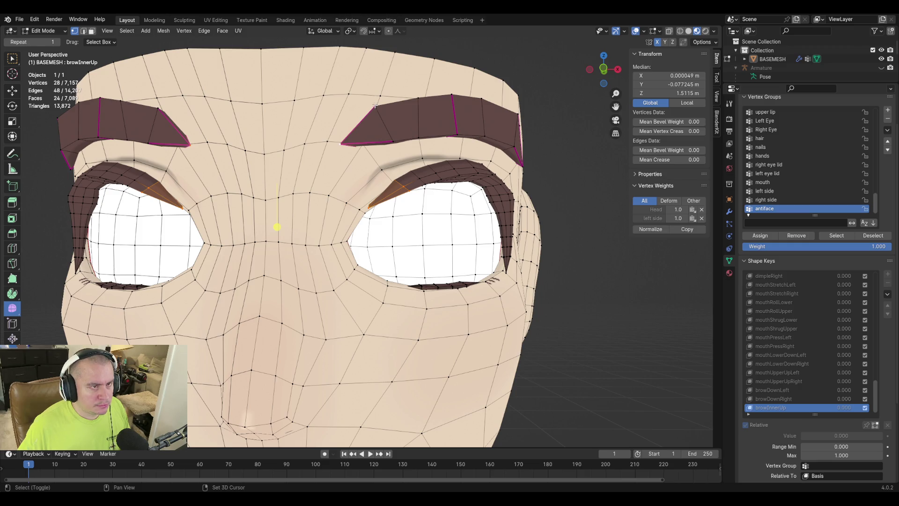
shift+click(375, 106)
key(l)
key(ctrl+z)
ctrl+click(157, 109)
mouse_move(233, 193)
shift+middle_down()
mouse_move(271, 188)
mouse_move(257, 189)
mouse_move(212, 146)
shift+middle_up()
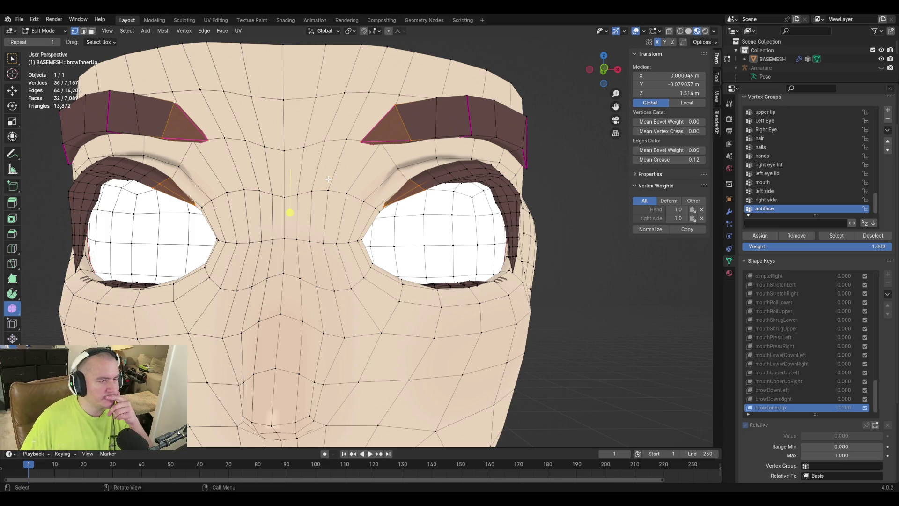
shift+click(398, 168)
shift+click(178, 165)
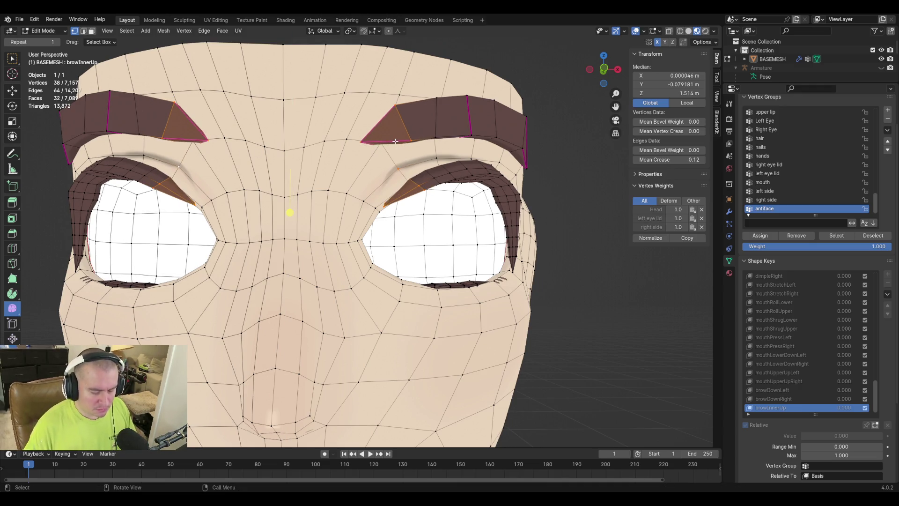
Step: Turn on proportional editing and start moving the selection along Z
key(o)
key(g)
key(z)
scroll(401, 135, down, 9)
scroll(405, 129, down, 6)
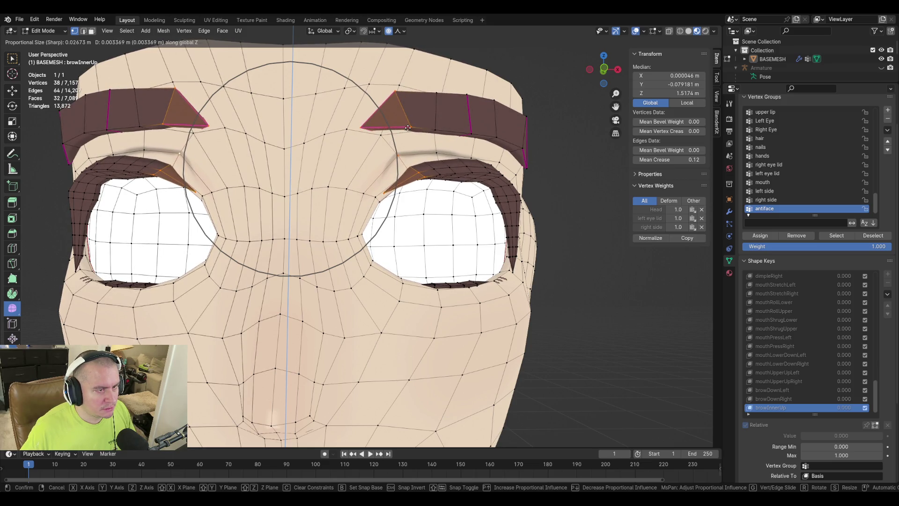
Step: Redo the proportional Z move to raise the inner brows and upper lids
right_click(408, 128)
key(g)
key(z)
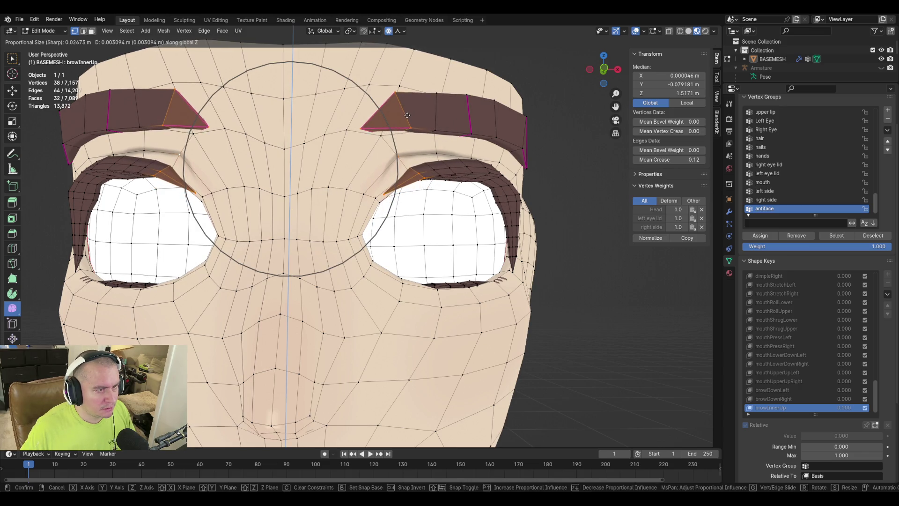
click(407, 115)
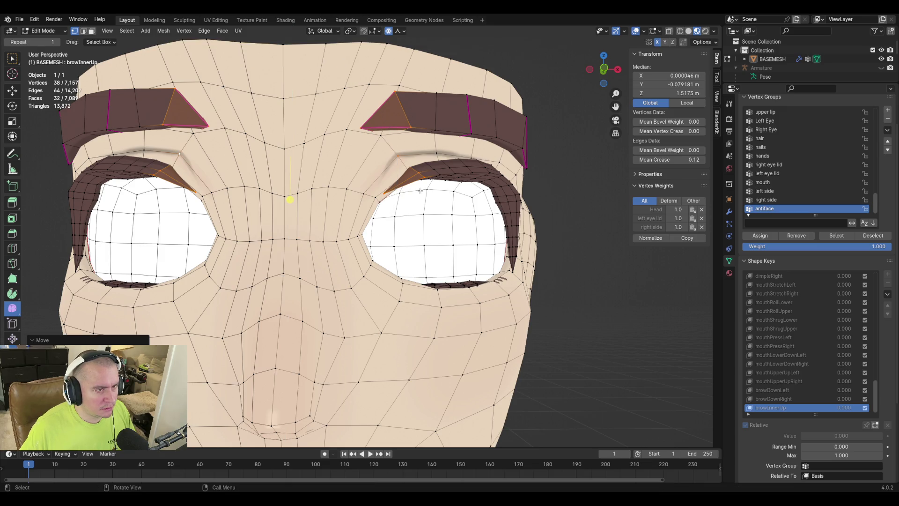
Step: Lift three nose-bridge vertices slightly along Z, then return to Object Mode
click(363, 190)
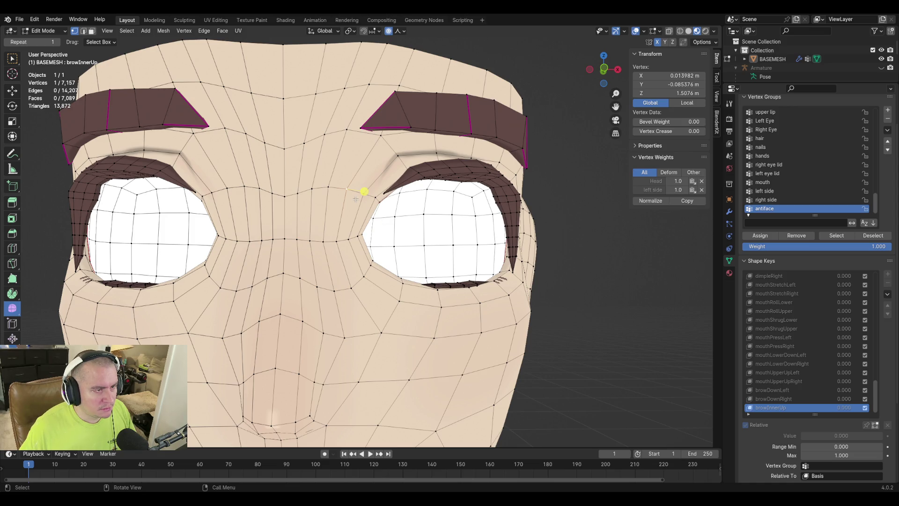
key(g)
key(z)
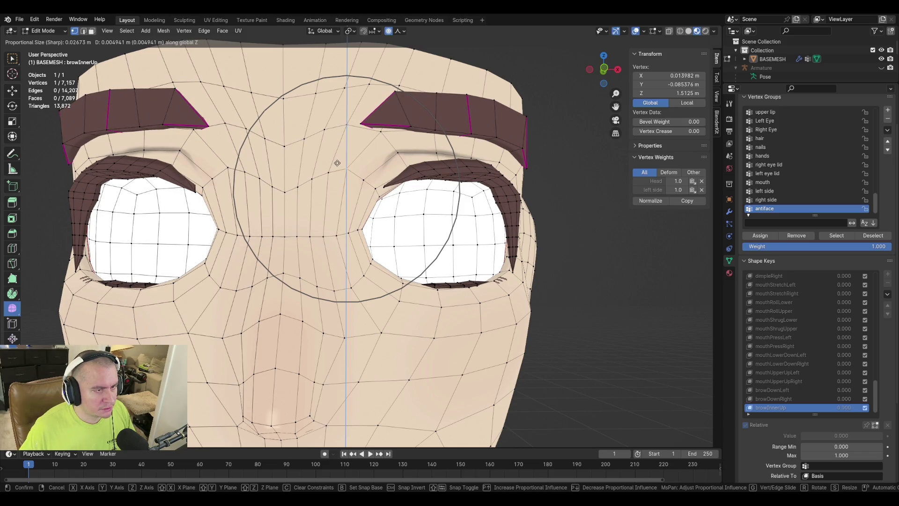
right_click(363, 187)
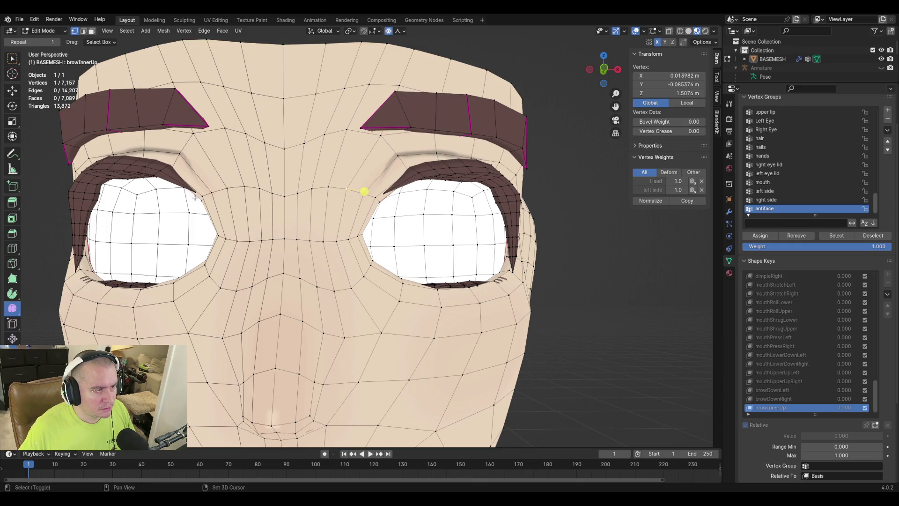
shift+click(258, 214)
shift+click(385, 193)
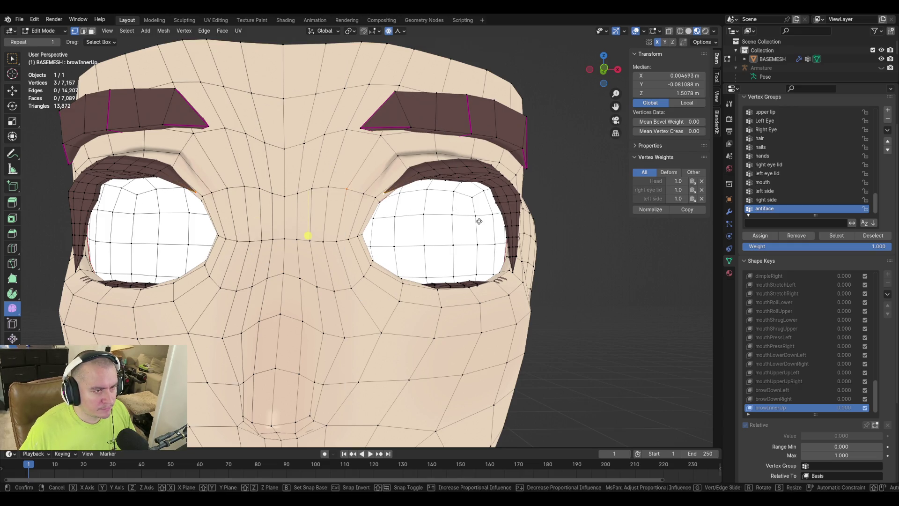
key(g)
key(z)
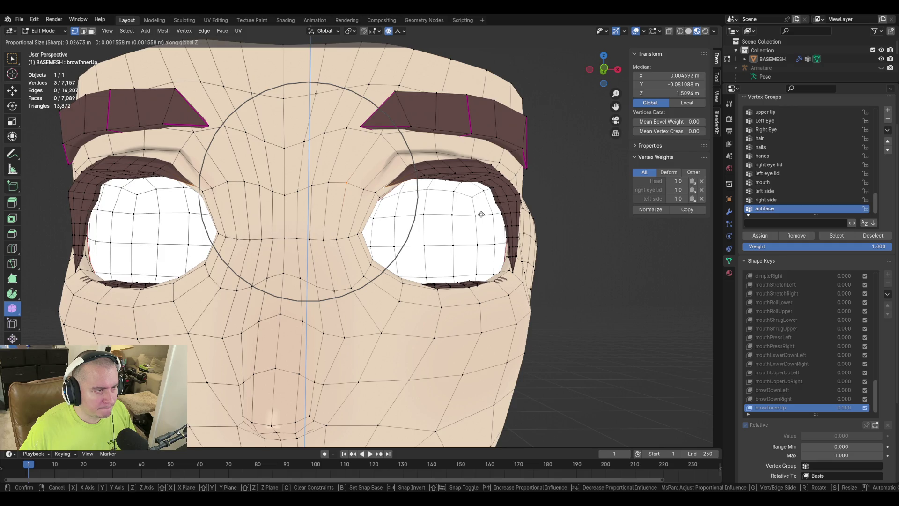
click(454, 220)
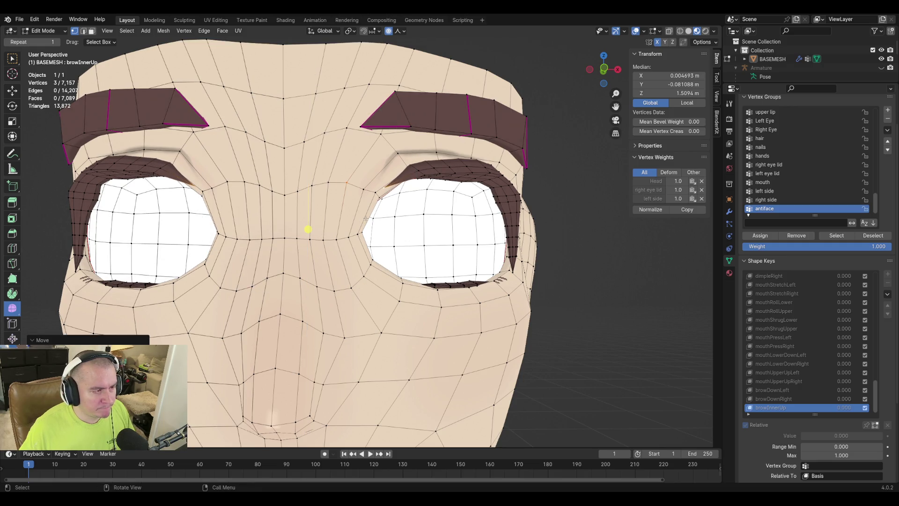
key(Tab)
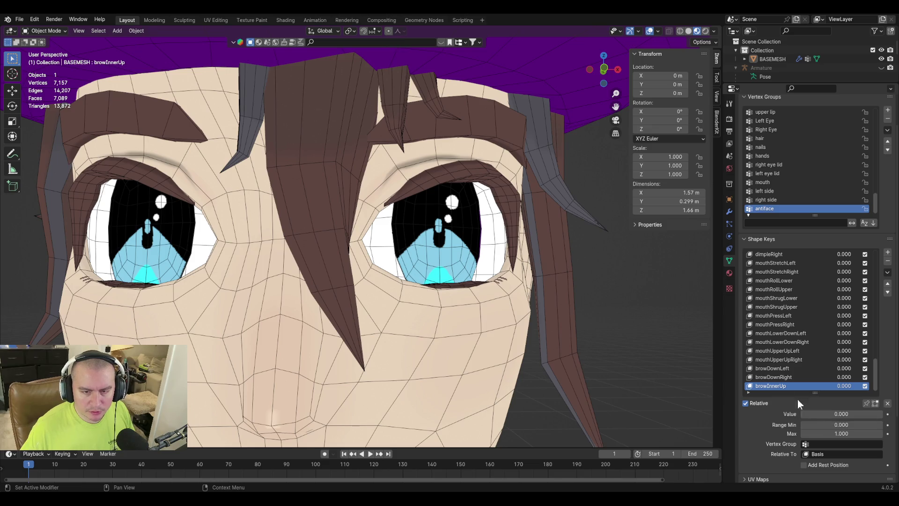
mouse_move(819, 414)
mouse_down()
mouse_move(876, 414)
mouse_move(802, 414)
mouse_move(883, 414)
mouse_move(802, 414)
mouse_up()
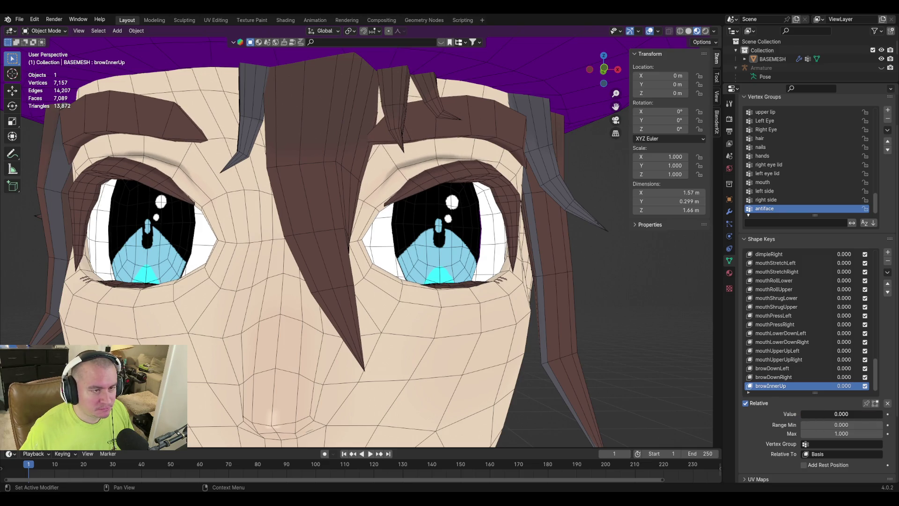
scroll(403, 209, up, 8)
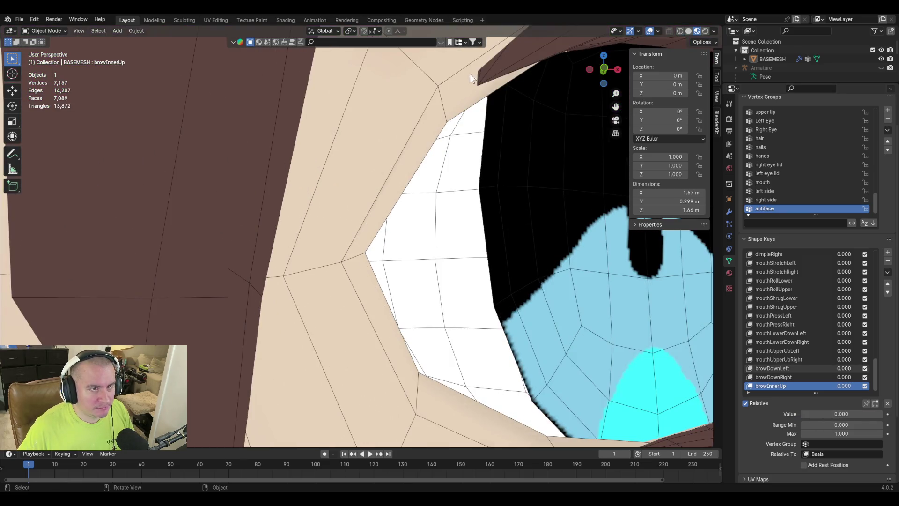
scroll(468, 75, down, 4)
scroll(533, 252, down, 3)
mouse_move(820, 414)
mouse_down()
mouse_move(883, 414)
mouse_move(801, 414)
mouse_up()
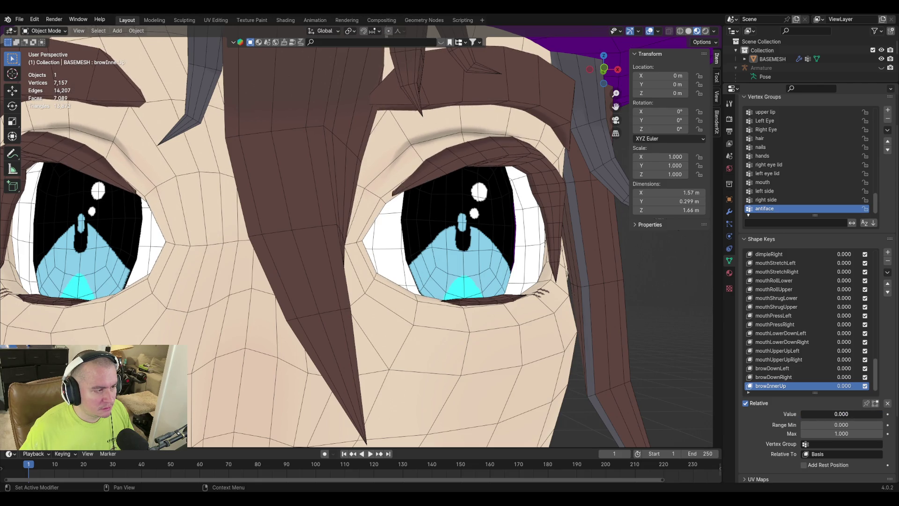
scroll(442, 298, down, 5)
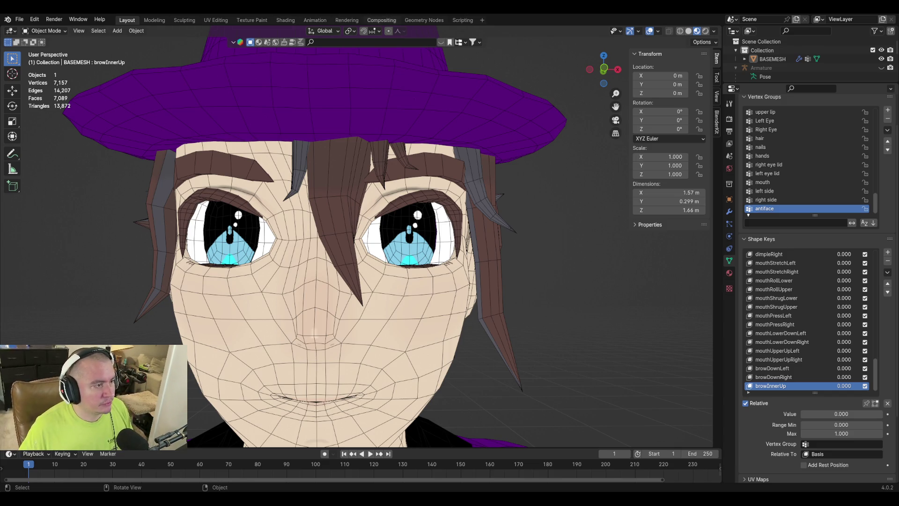
middle_drag(485, 260, 530, 261)
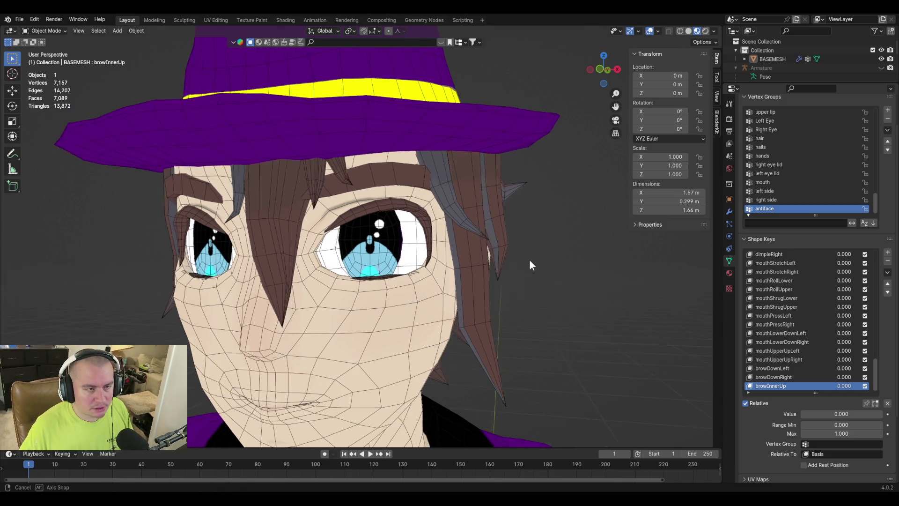
Step: Lower browDownLeft's range minimum to -1
click(777, 369)
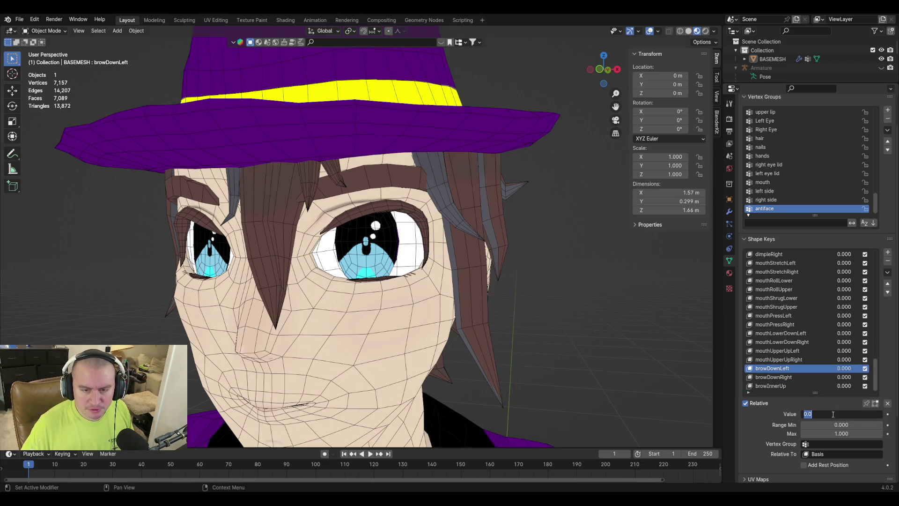
click(839, 427)
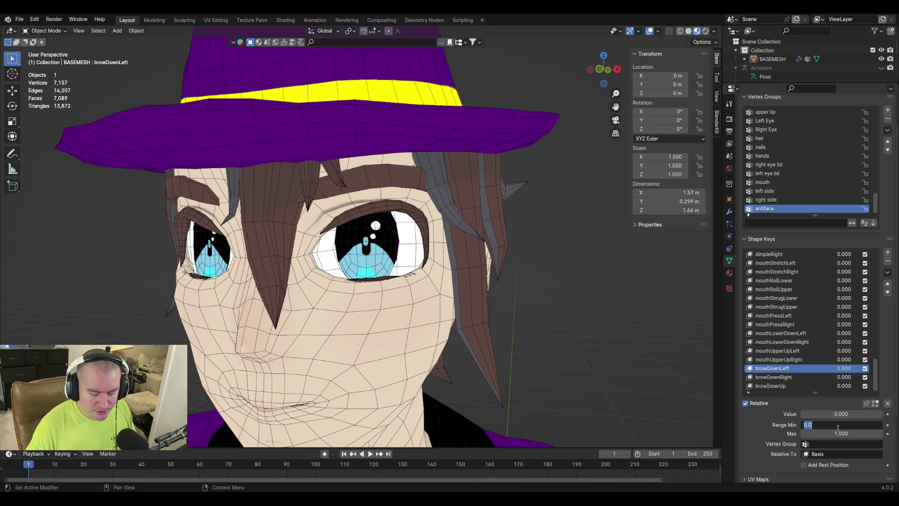
text(-1)
key(Return)
Step: Set browDownLeft to -0.27 and add Key 69 with New Shape from Mix
mouse_move(842, 415)
mouse_down()
mouse_move(801, 414)
mouse_move(832, 414)
mouse_up()
click(850, 415)
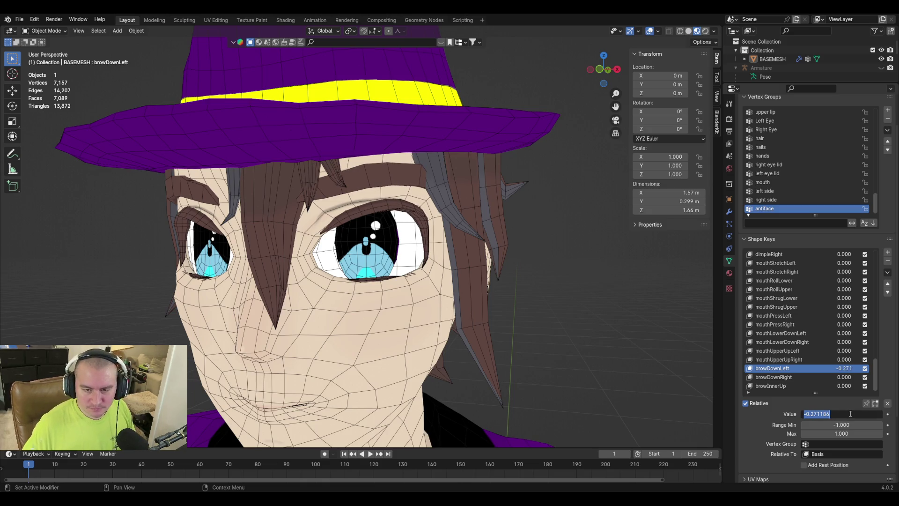
text(-0.2)
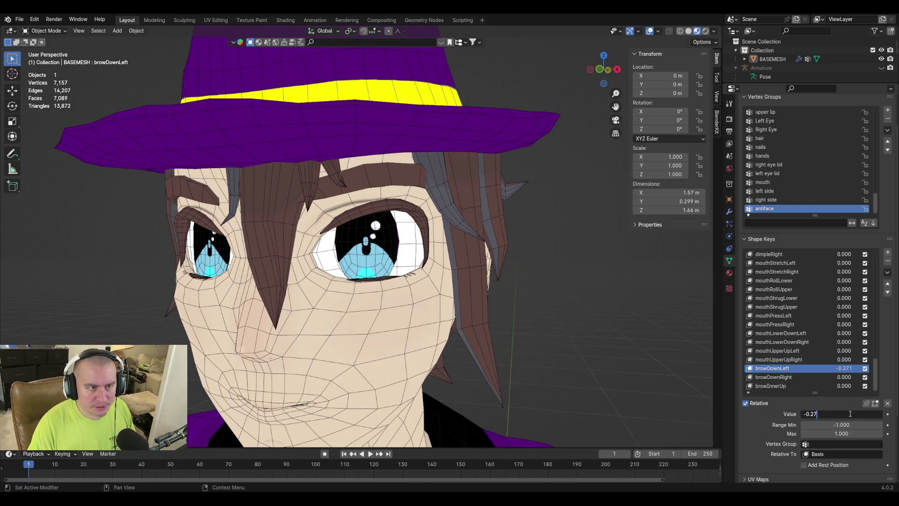
key(Return)
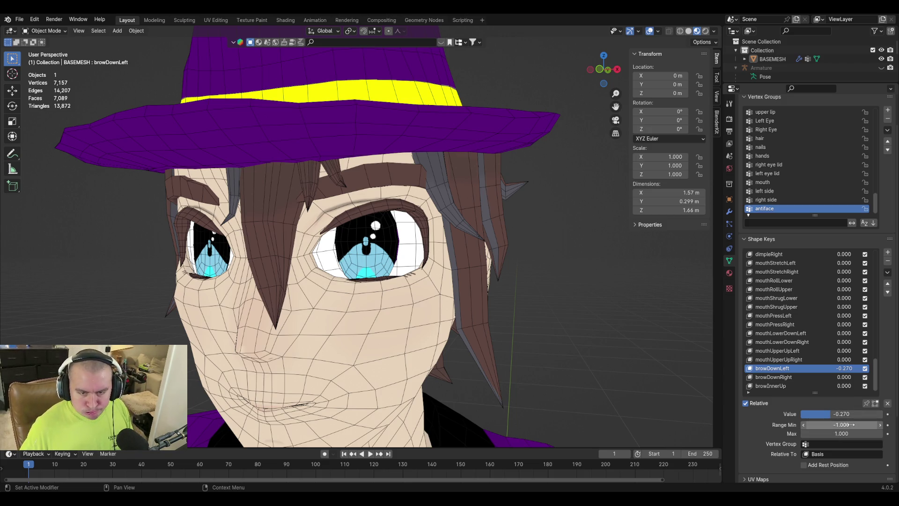
click(843, 415)
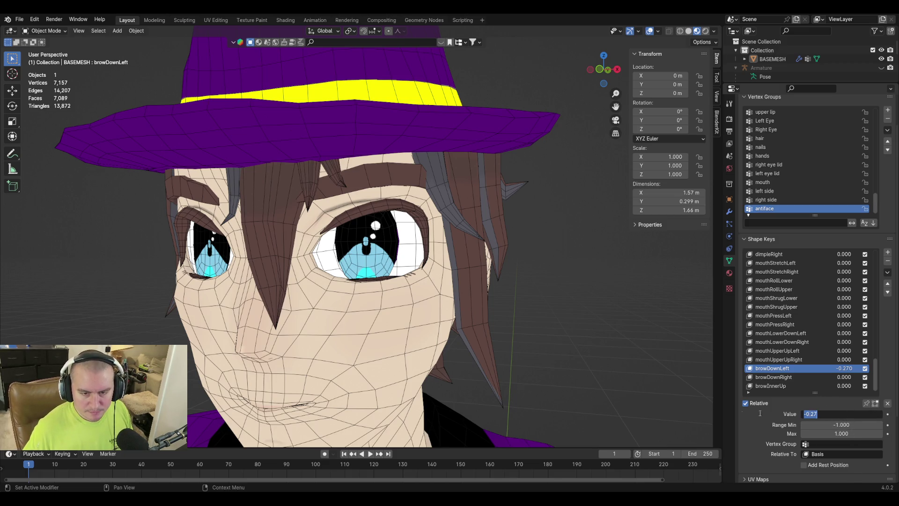
click(760, 429)
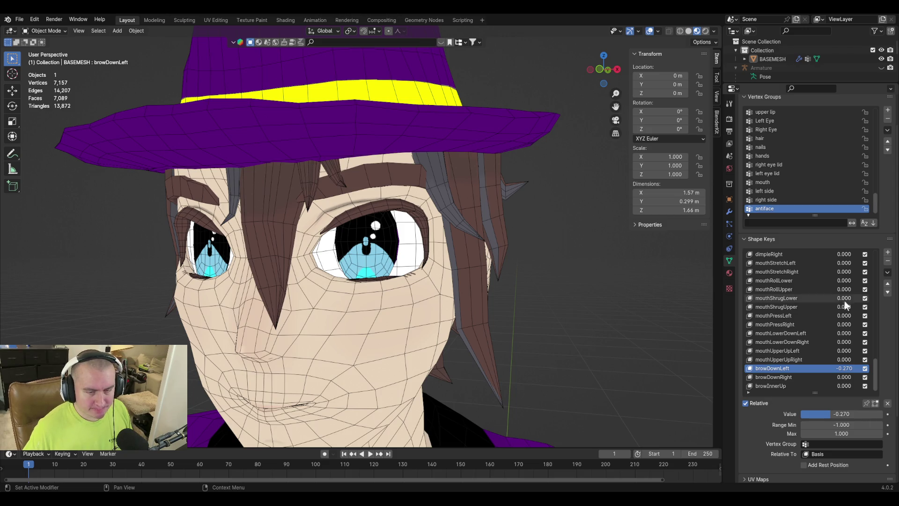
click(888, 273)
click(853, 283)
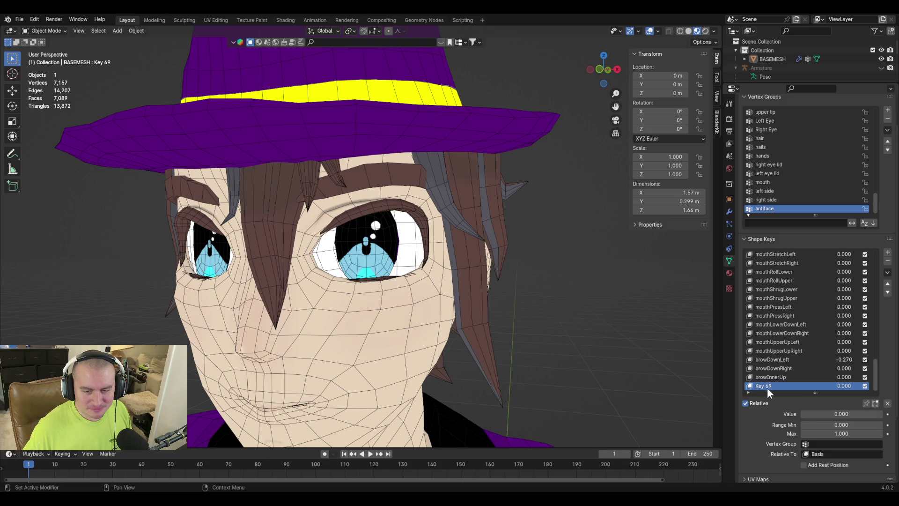
Step: Preview and delete Key 69, then drag browDownLeft down to -1.000
mouse_move(813, 414)
mouse_down()
mouse_move(879, 414)
mouse_move(802, 414)
mouse_move(883, 414)
mouse_move(802, 414)
mouse_up()
click(888, 261)
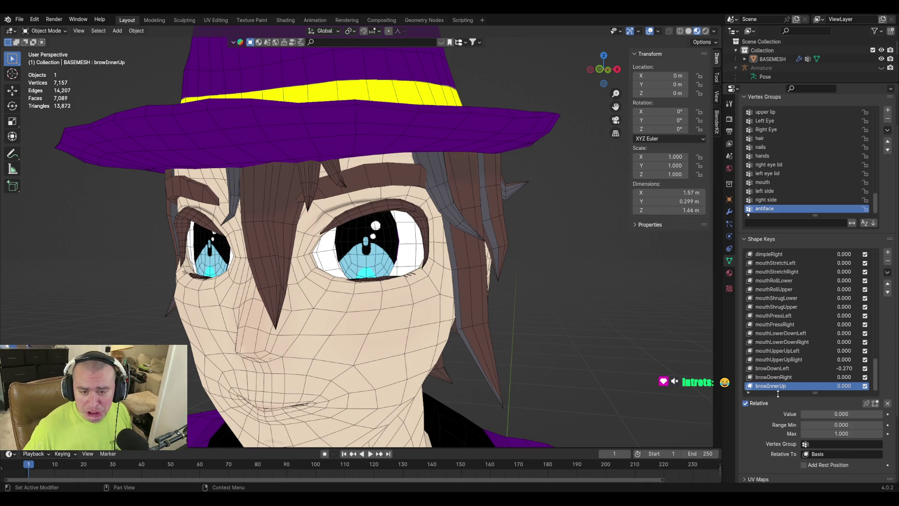
click(791, 368)
drag(833, 413, 802, 413)
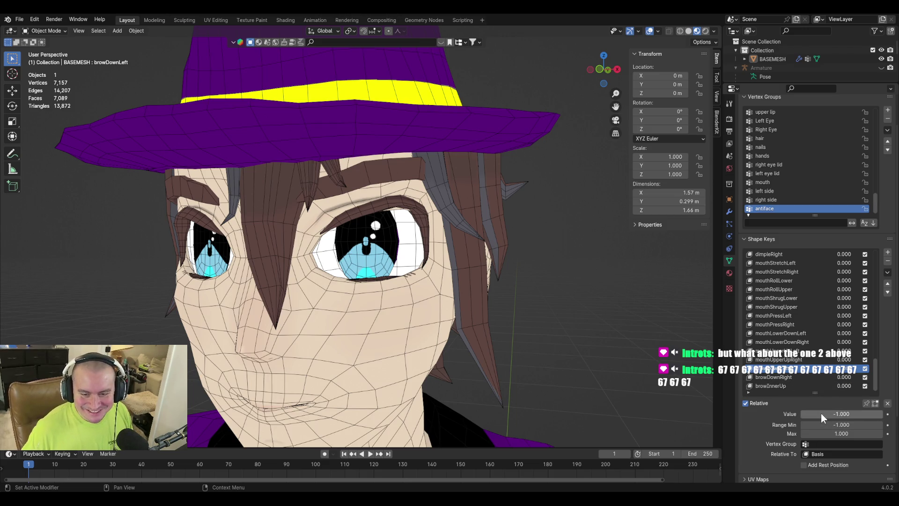
Step: Give browDownRight a -1 range minimum and drive its value to -1.000
mouse_move(828, 413)
mouse_down()
mouse_move(871, 414)
mouse_move(828, 413)
mouse_up()
mouse_move(414, 143)
middle_down()
mouse_move(451, 142)
mouse_move(412, 142)
mouse_move(460, 169)
middle_up()
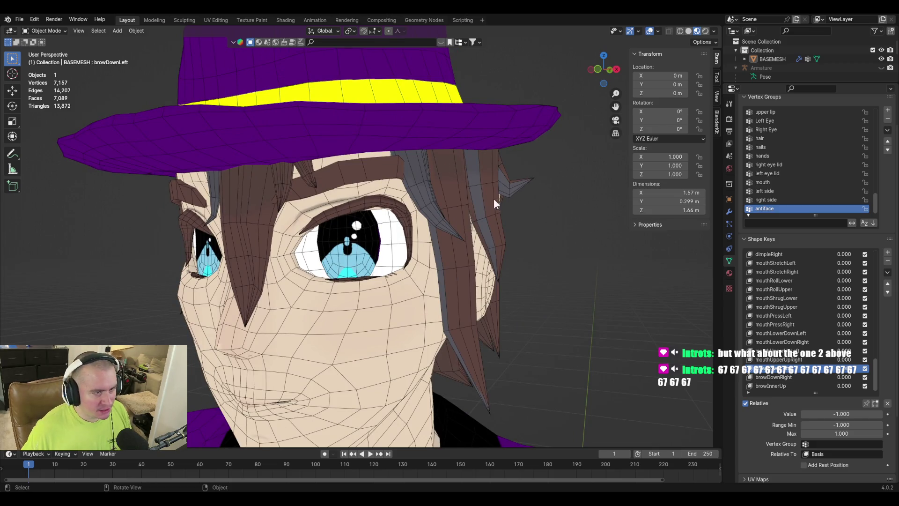
click(794, 378)
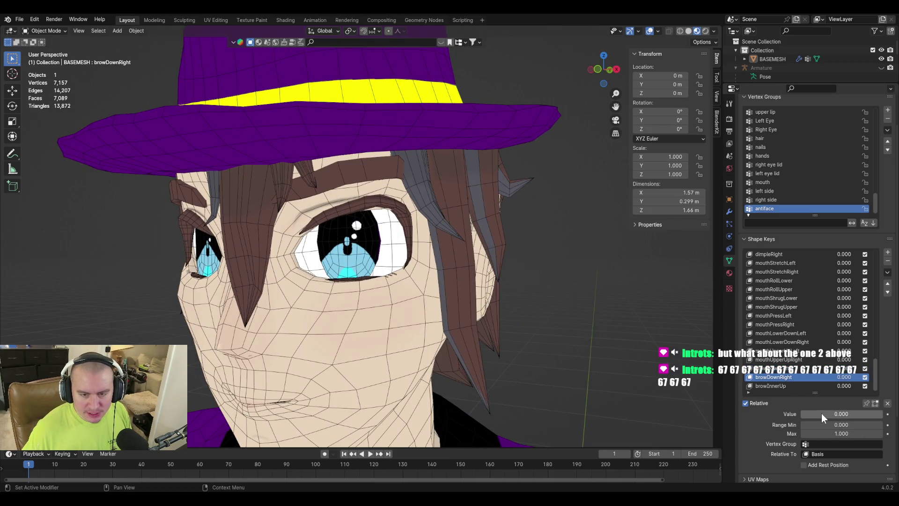
click(840, 425)
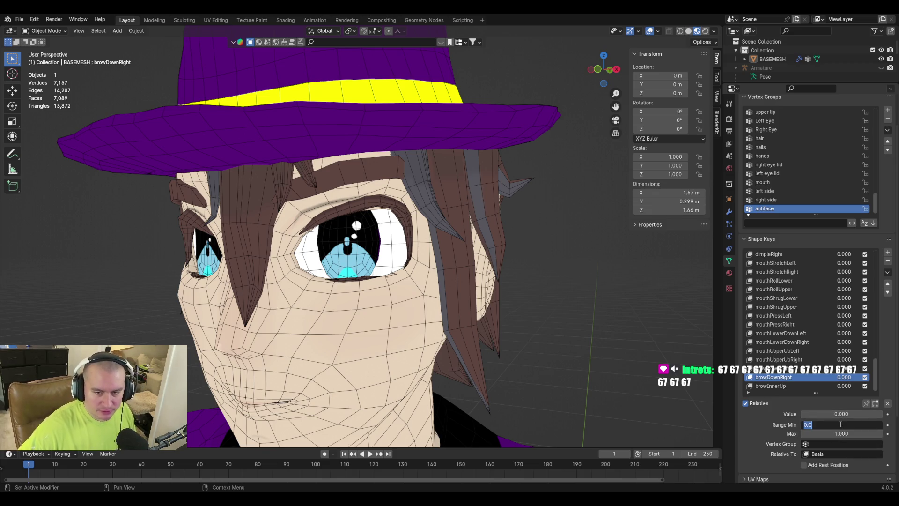
key(Return)
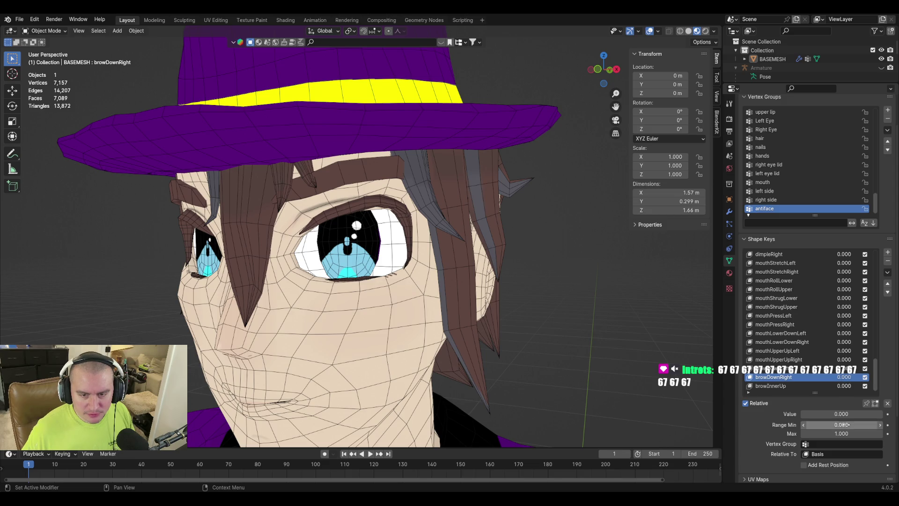
click(843, 425)
text(-1)
key(Return)
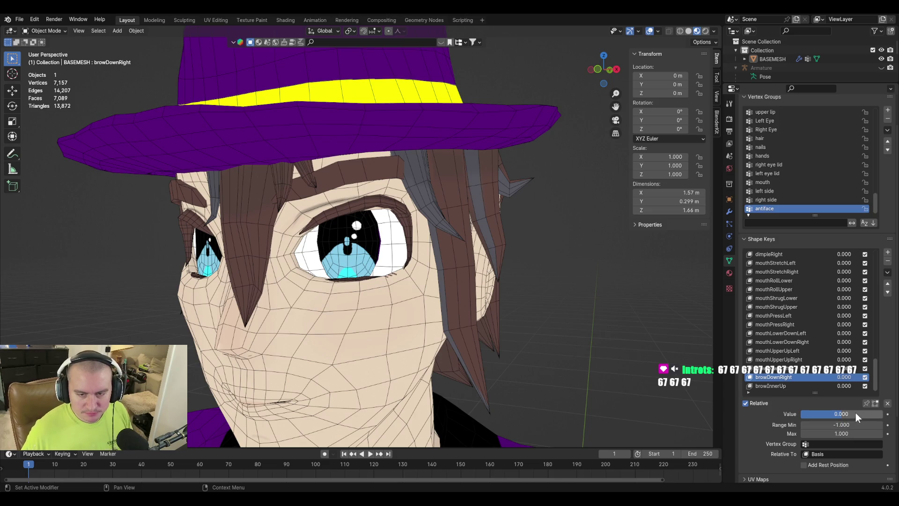
drag(856, 412, 773, 413)
mouse_move(417, 228)
middle_down()
mouse_move(442, 214)
mouse_move(448, 234)
mouse_move(487, 227)
middle_up()
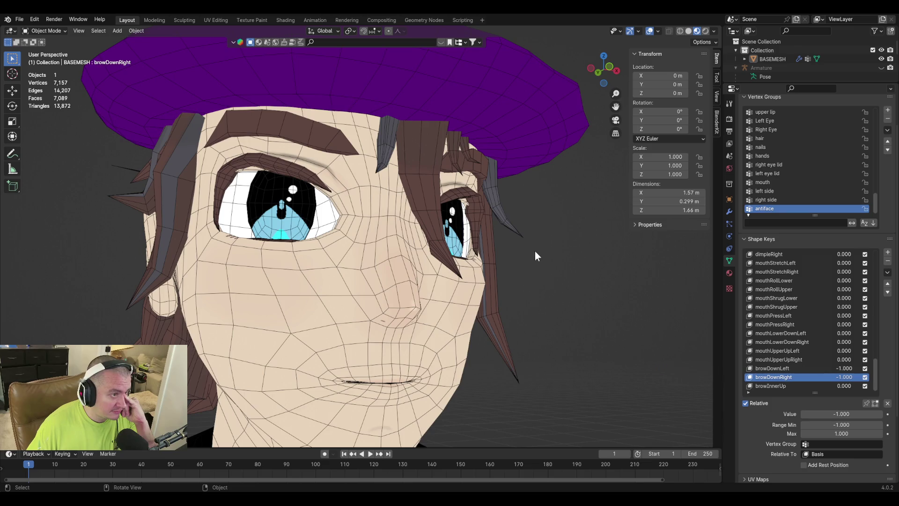
mouse_move(530, 251)
middle_down()
mouse_move(462, 259)
mouse_move(524, 252)
mouse_move(515, 263)
mouse_move(547, 271)
mouse_move(524, 277)
middle_up()
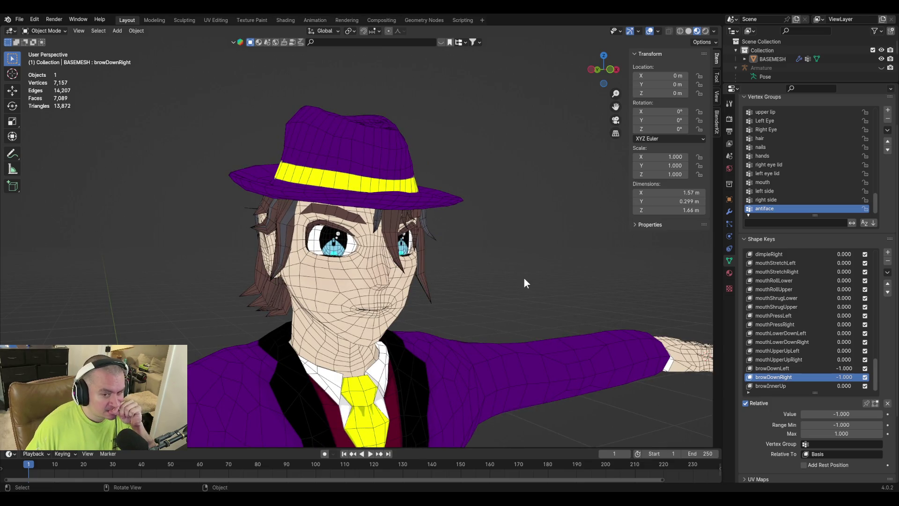
Step: Lower the range minimum to -2 on browDownRight and browDownLeft
click(845, 425)
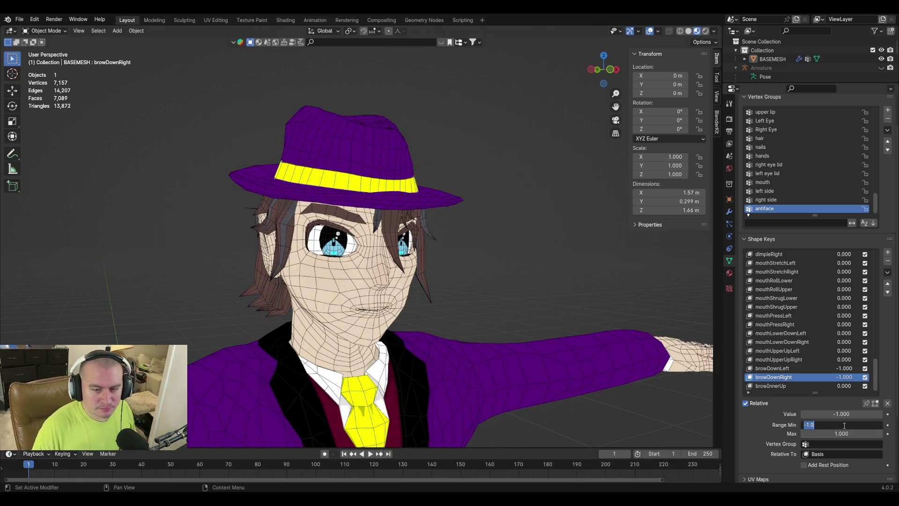
text(-2.000)
key(Return)
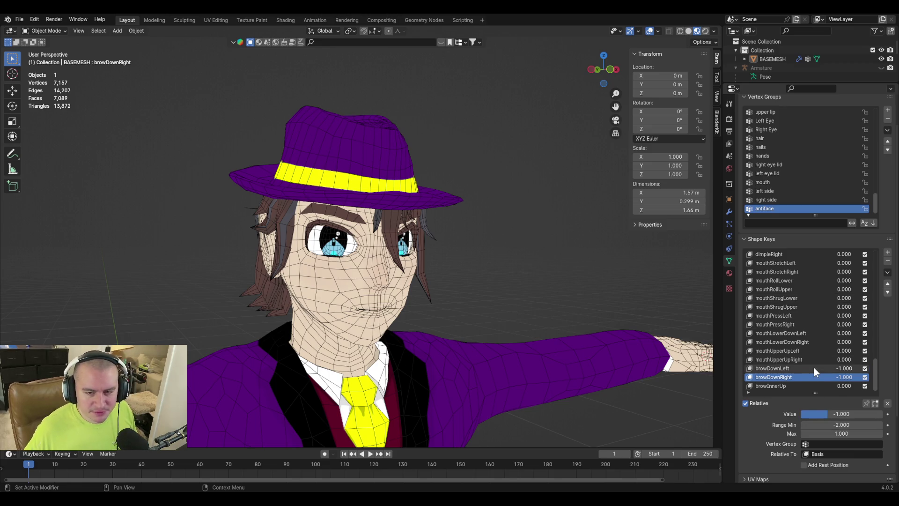
click(814, 367)
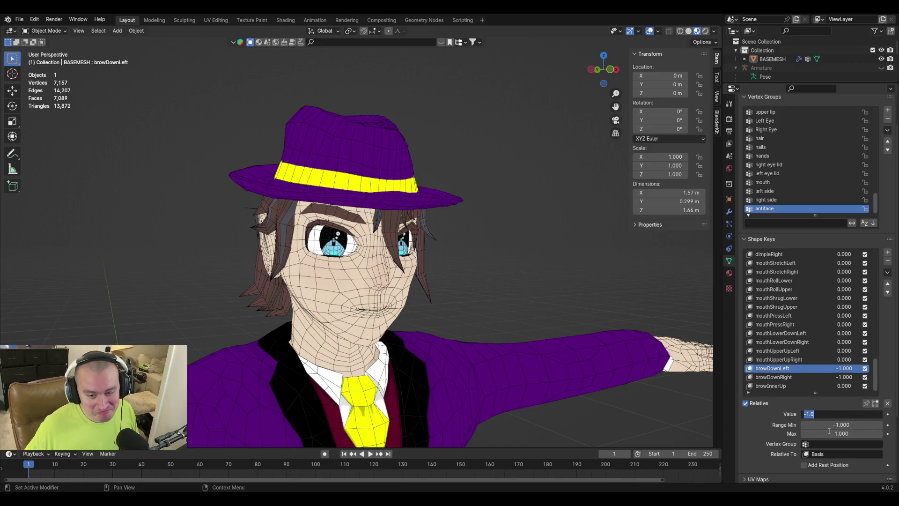
click(805, 425)
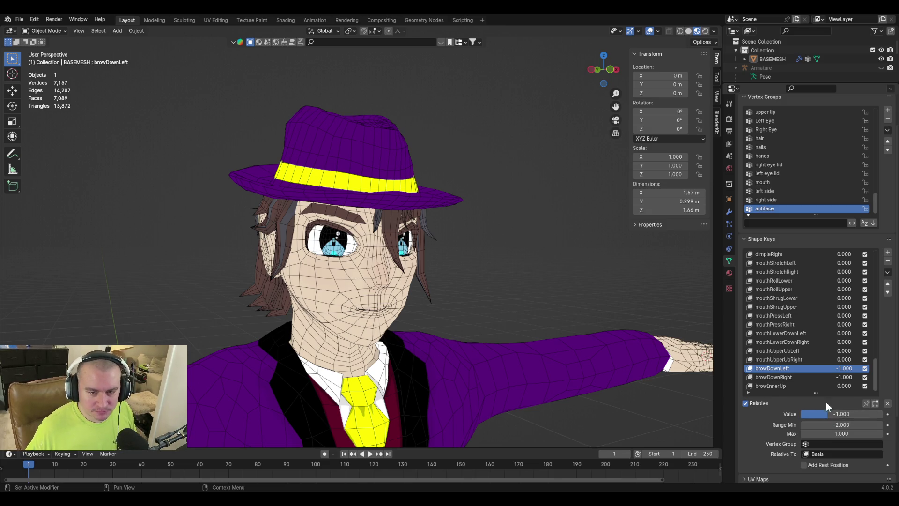
Step: Push browDownRight past -1 and copy its -1.178 value onto browDownLeft
click(798, 378)
mouse_move(828, 414)
mouse_down()
mouse_move(812, 414)
mouse_move(824, 414)
mouse_up()
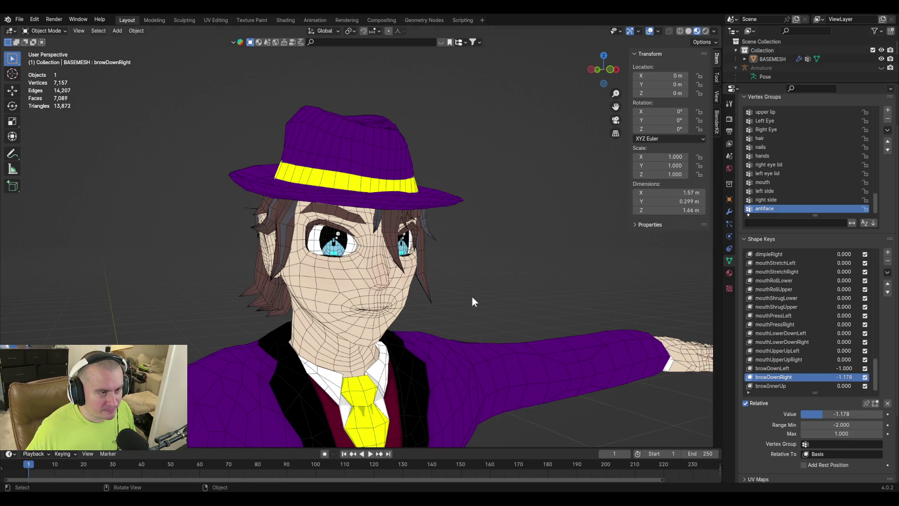
click(847, 411)
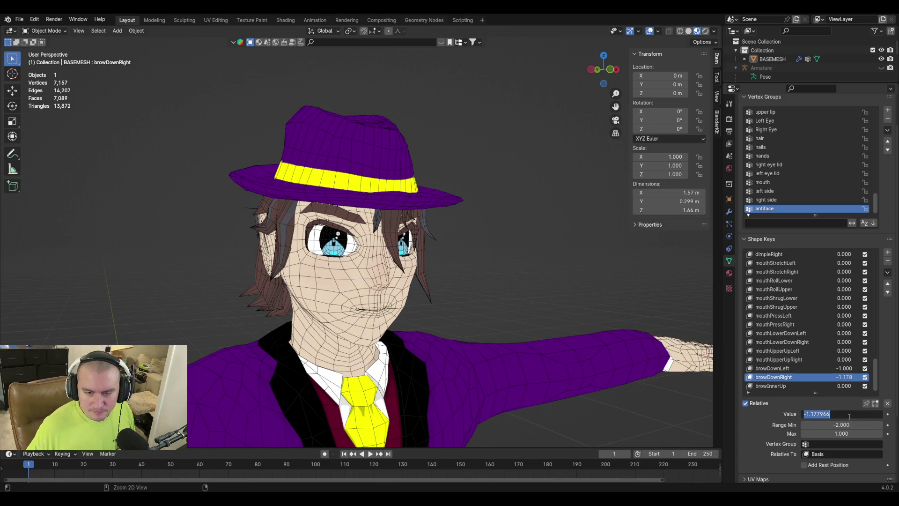
key(Return)
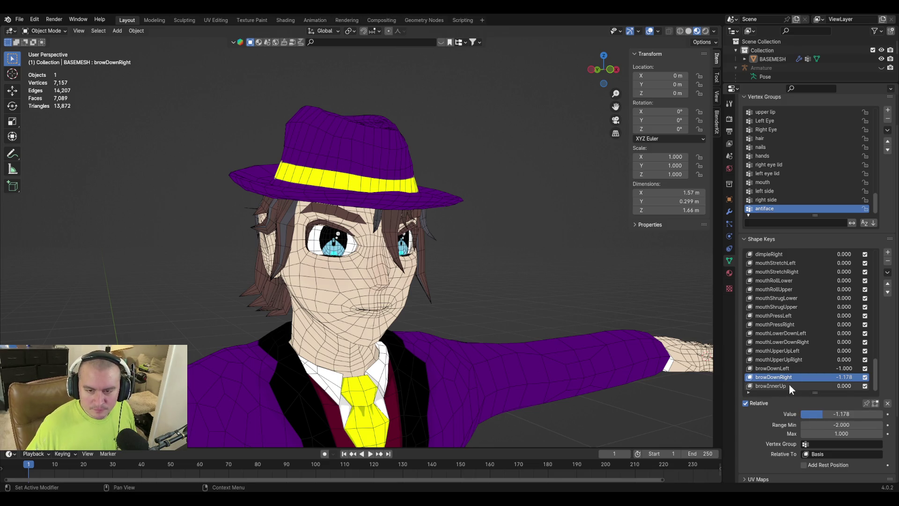
click(788, 384)
click(804, 370)
click(837, 413)
key(ctrl+v)
key(Return)
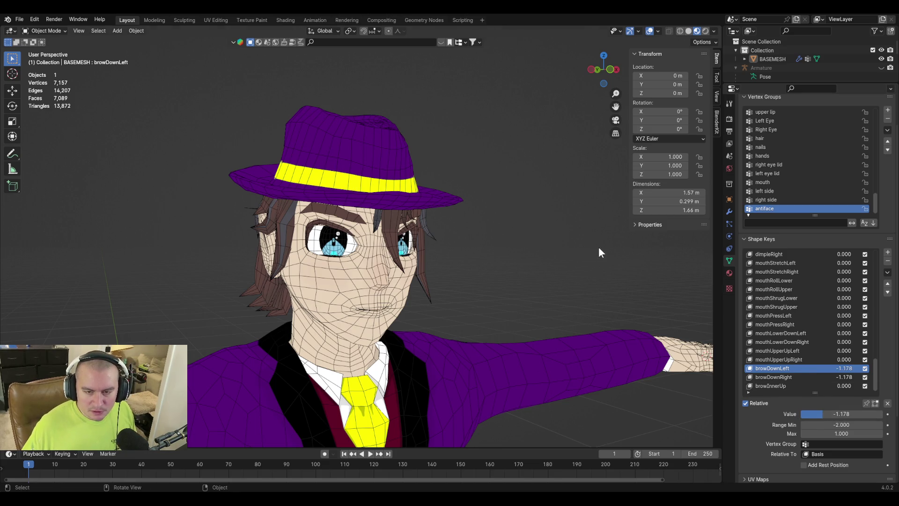
Step: Keep browDownLeft at -1.178 and reset browDownRight to zero
mouse_move(595, 246)
middle_down()
mouse_move(533, 248)
mouse_move(481, 277)
mouse_move(506, 274)
middle_up()
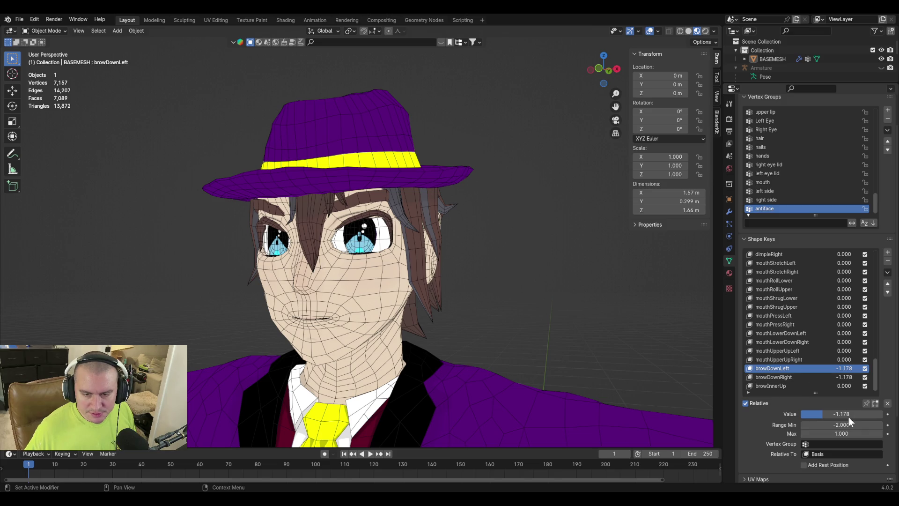
click(841, 414)
text(0)
key(Return)
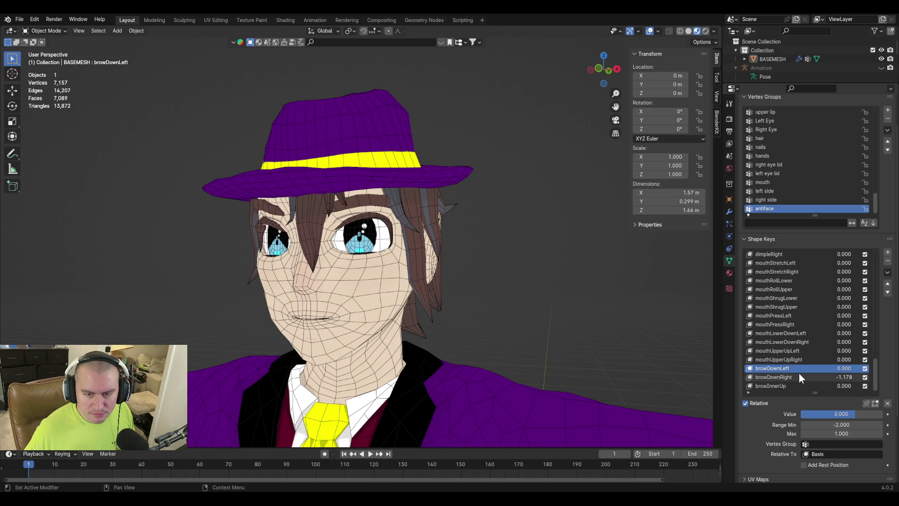
click(850, 415)
text(-1.178)
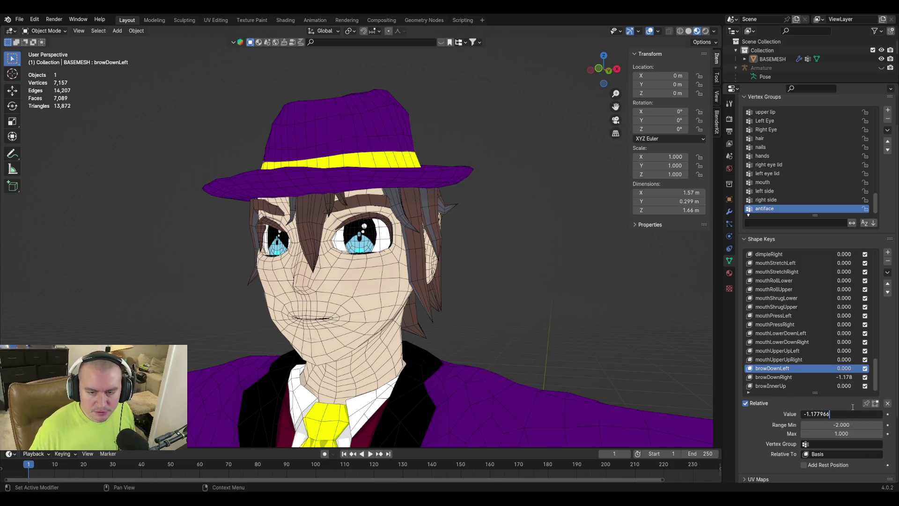
key(Return)
click(798, 376)
key(BackSpace)
click(885, 273)
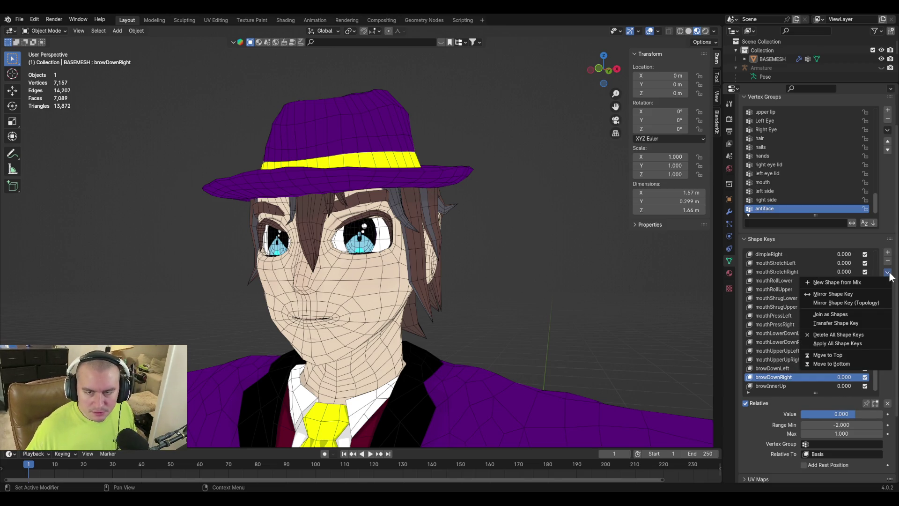
Step: Create Key 69 from the current mix and rename it browOuterUpLeft
click(867, 284)
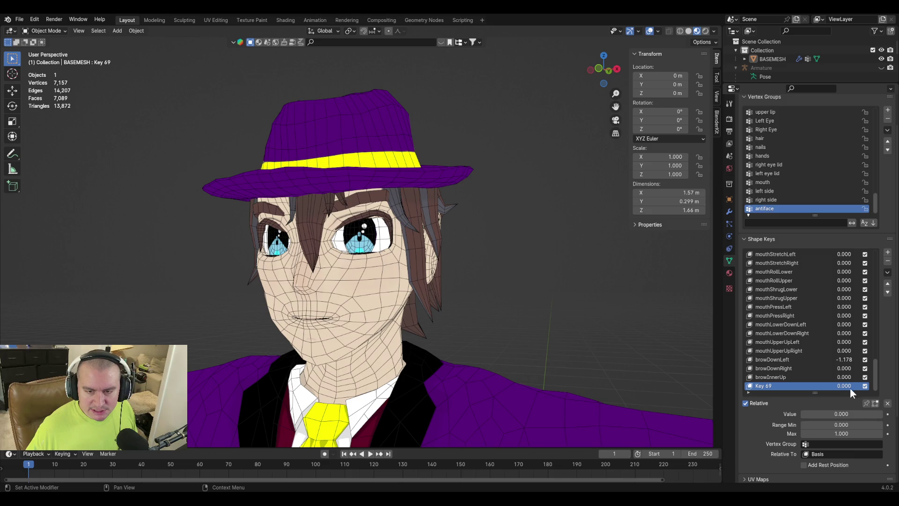
double_click(764, 386)
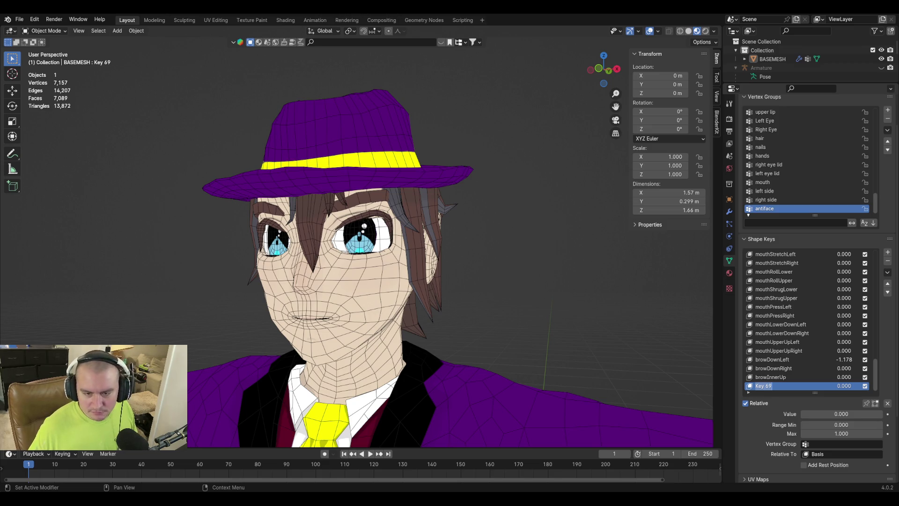
text(browOuterUpLeft)
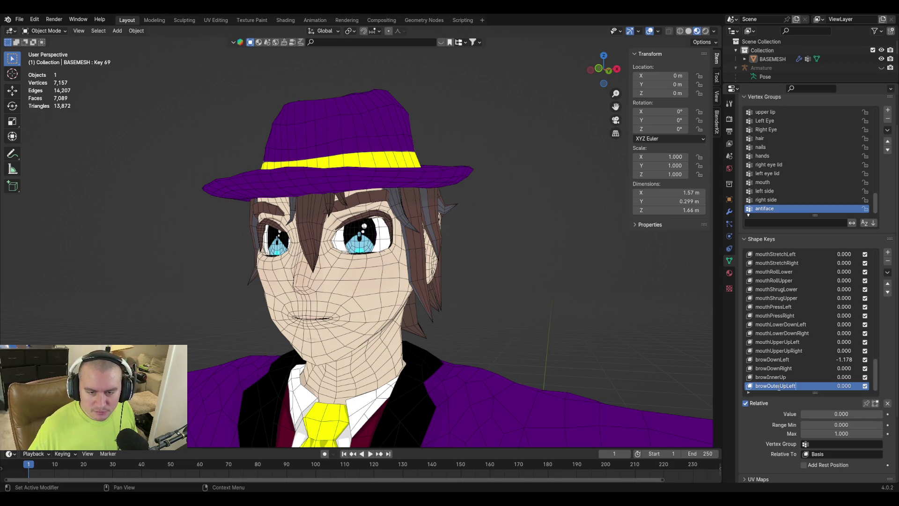
key(Return)
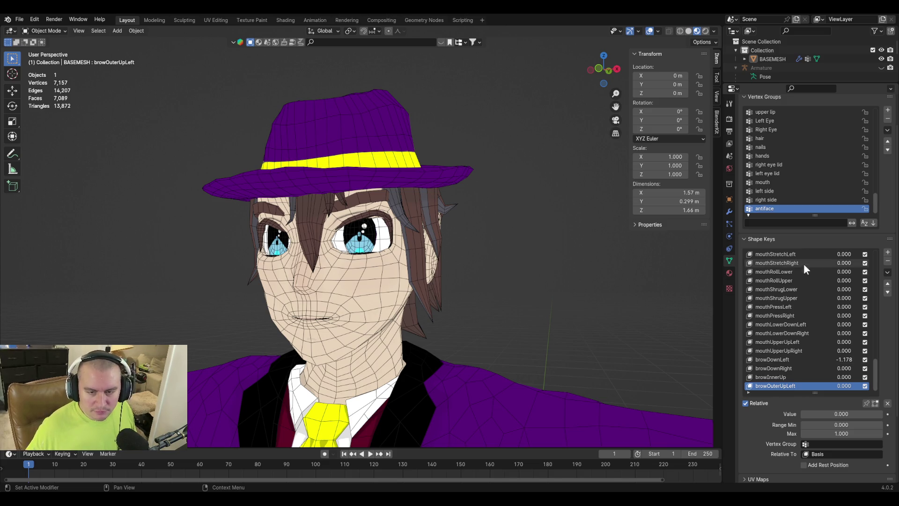
click(798, 359)
Step: Copy -1.178 from browDownLeft into browDownRight and zero browDownLeft
click(838, 414)
click(783, 368)
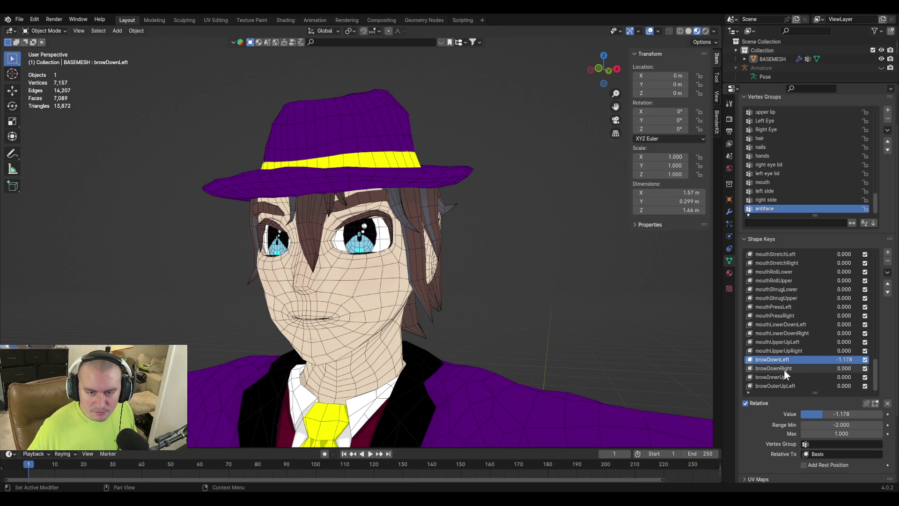
click(784, 369)
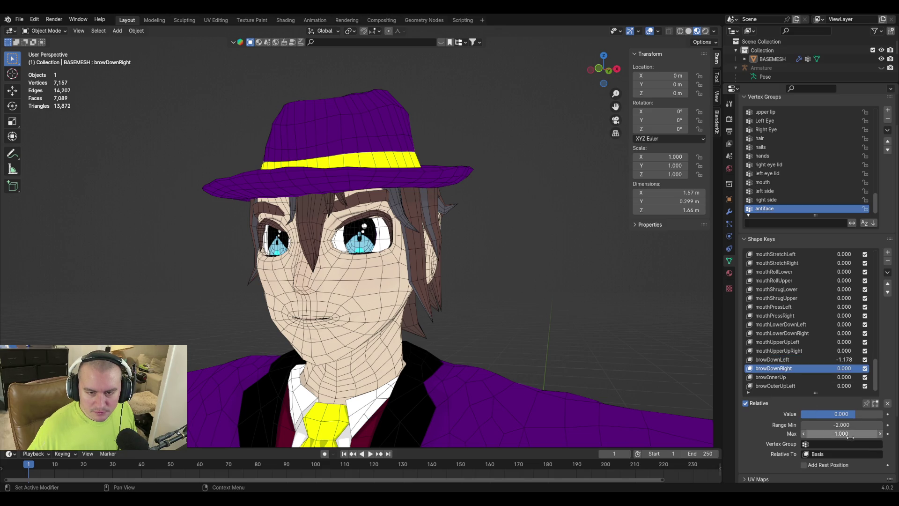
click(869, 415)
text(-1.177966)
key(Return)
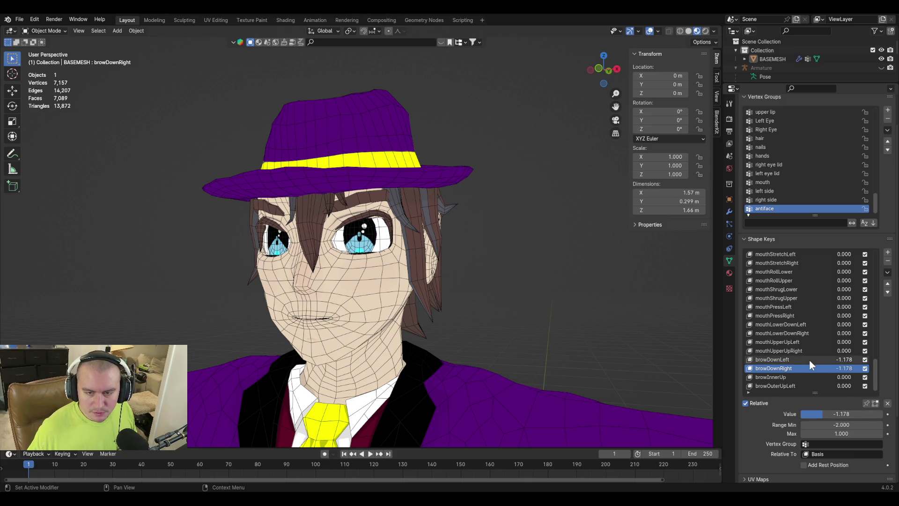
click(810, 359)
key(BackSpace)
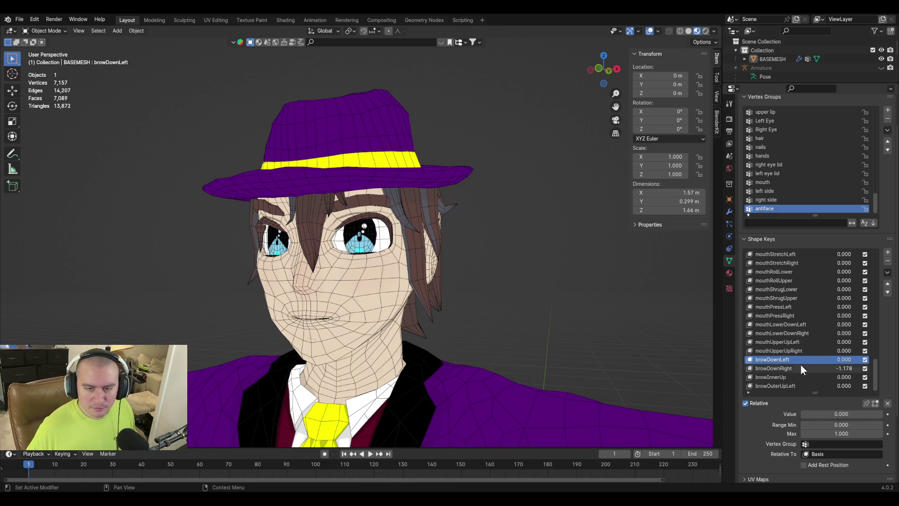
Step: Create Key 70 from the current mix with New Shape from Mix
click(888, 273)
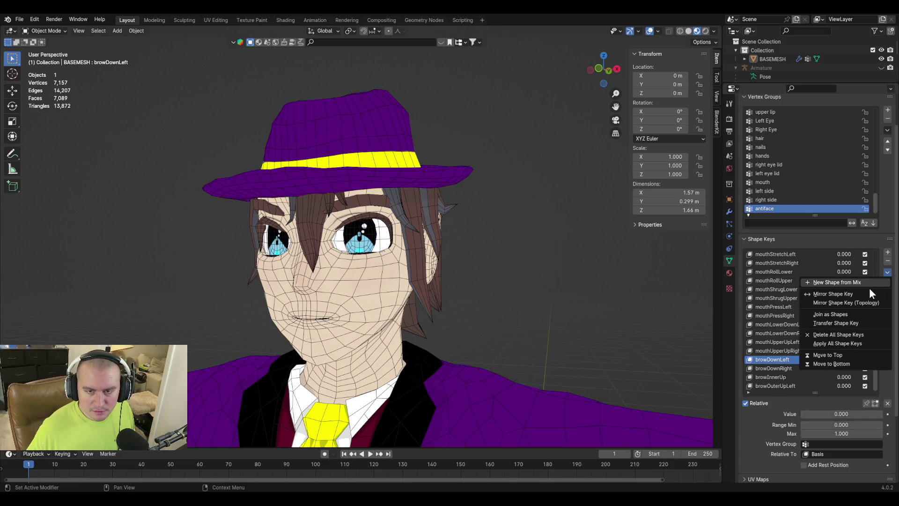
click(870, 283)
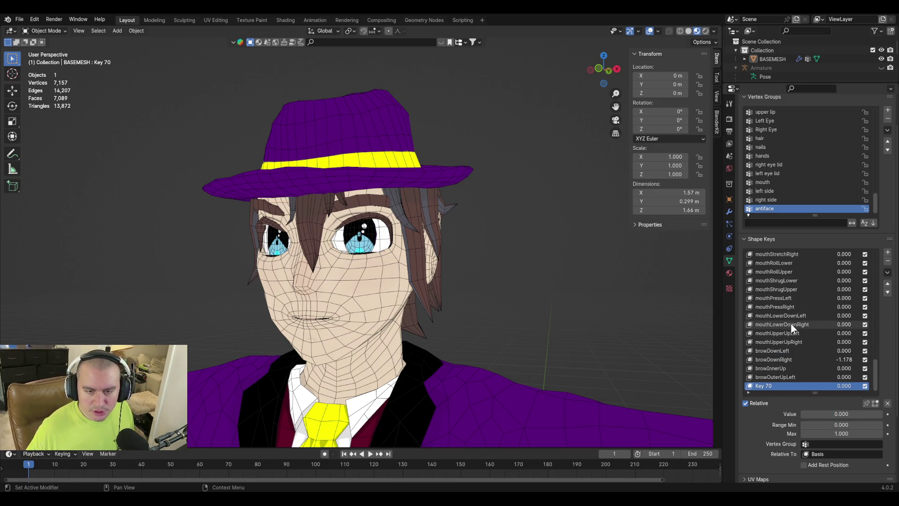
click(778, 377)
click(780, 386)
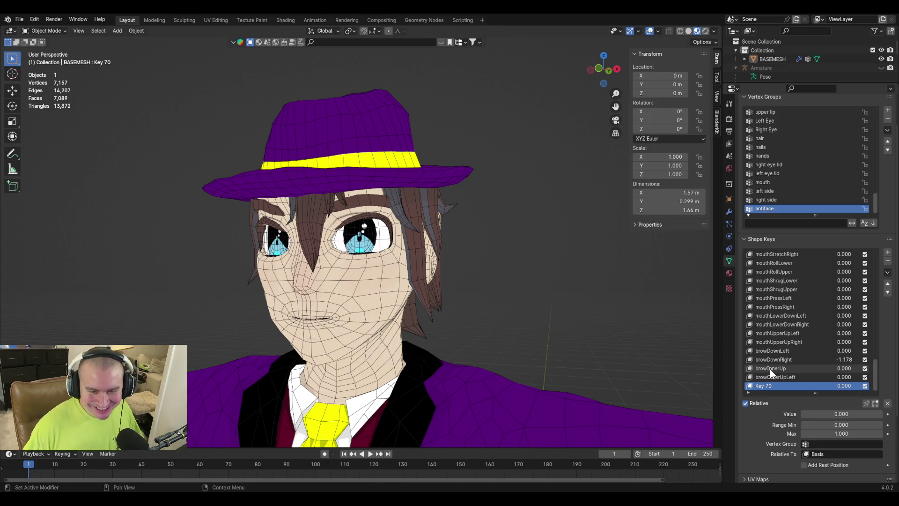
click(803, 359)
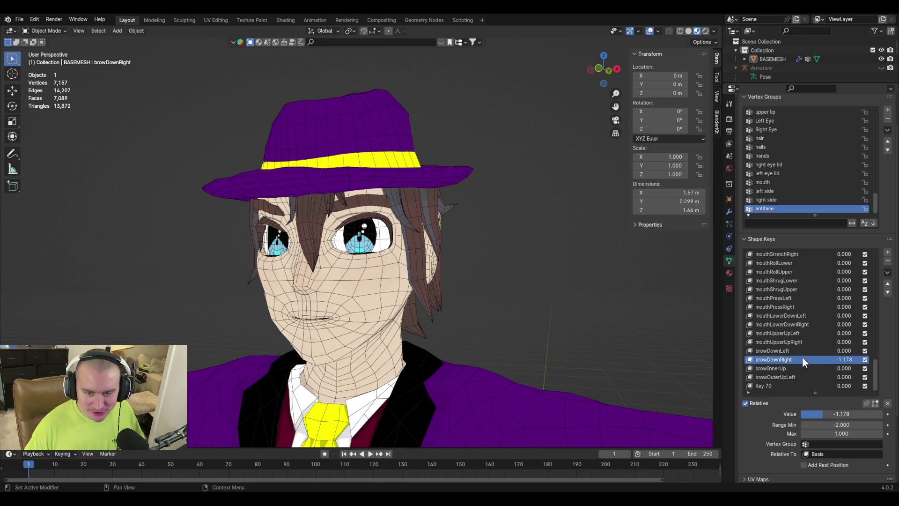
click(802, 387)
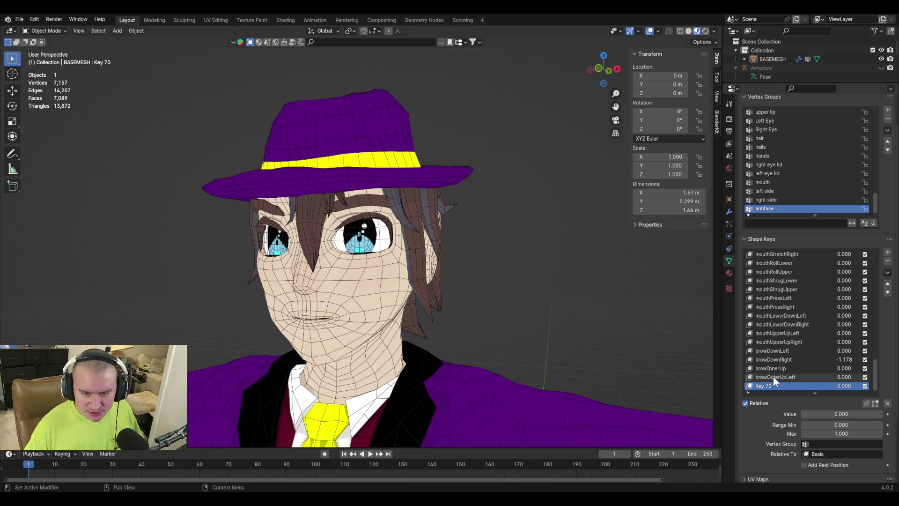
Step: Rename Key 70 to browOuterUpRight
double_click(773, 377)
key(ctrl+c)
double_click(764, 386)
key(ctrl+v)
key(BackSpace)
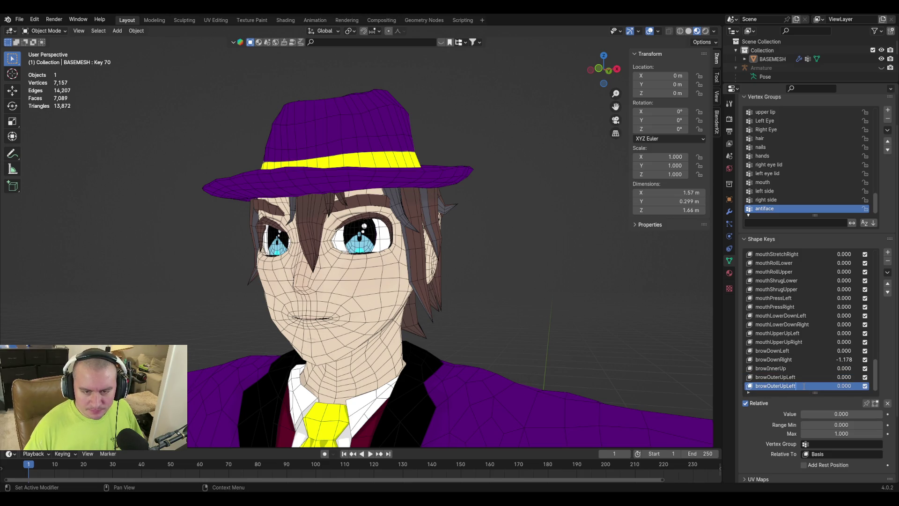
key(BackSpace)
key(BackSpace)
key(BackSpace)
text(Out)
key(BackSpace)
key(BackSpace)
text(Right)
key(Return)
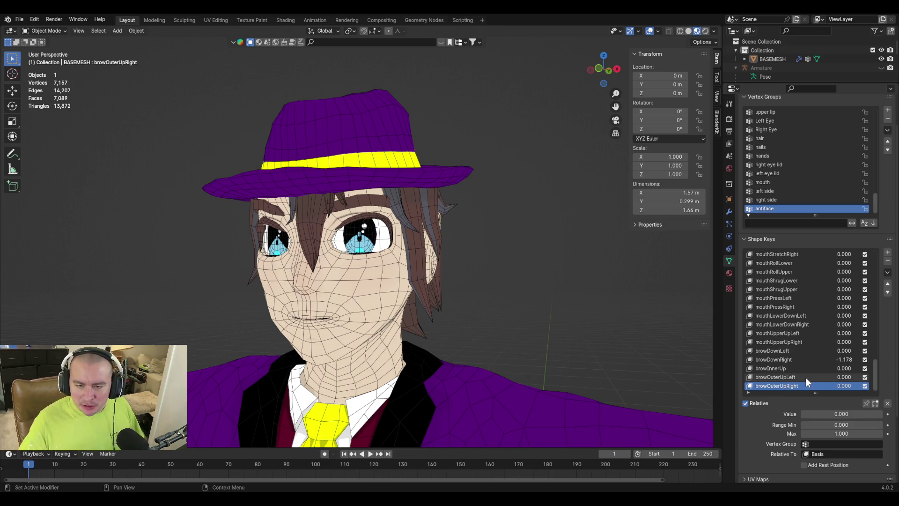
click(791, 360)
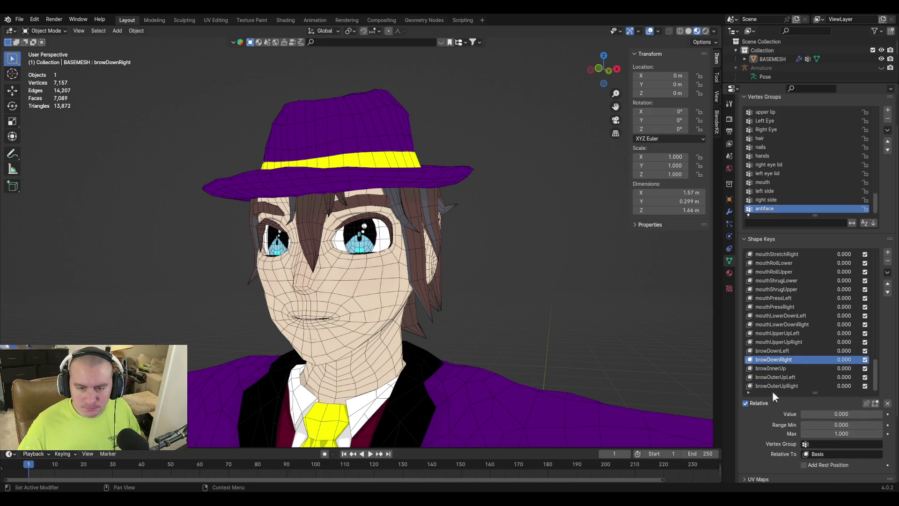
Step: Save the file as purpledaddy4finalv2-3.blend and look over the head and arm
key(ctrl+s)
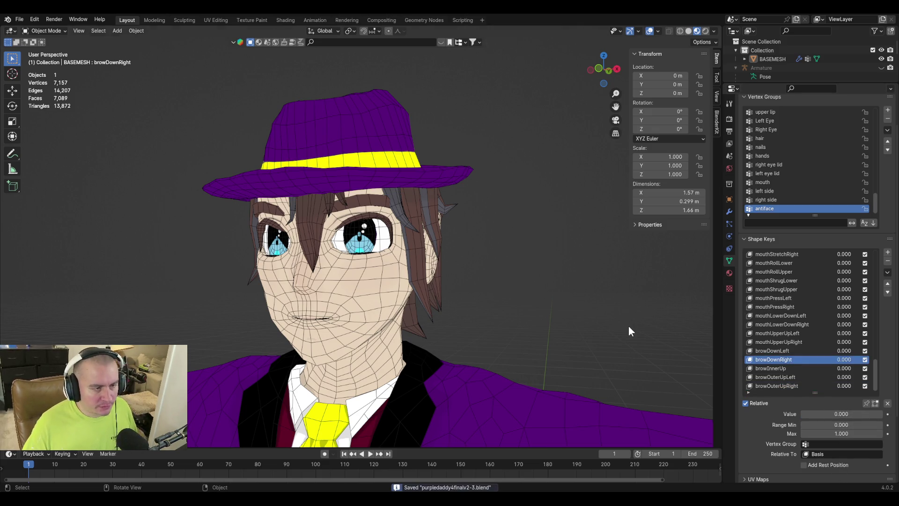
middle_drag(385, 256, 392, 268)
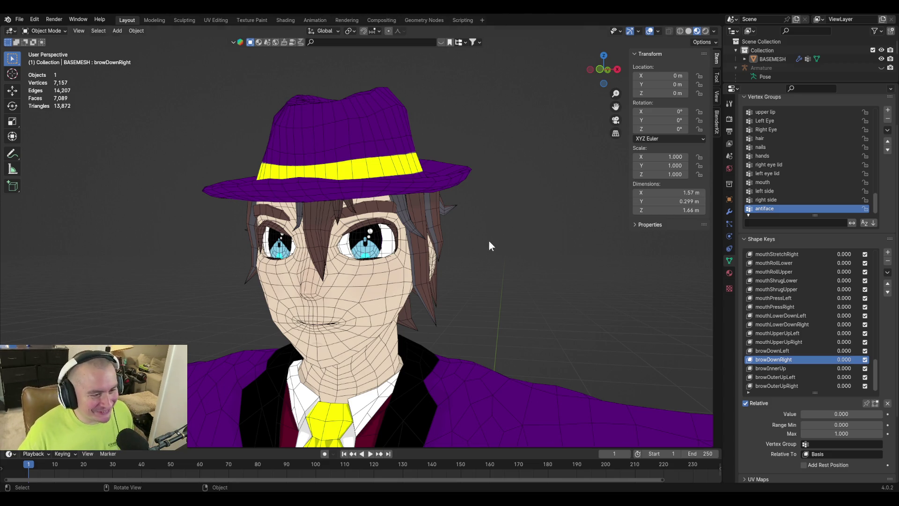
middle_drag(474, 228, 524, 228)
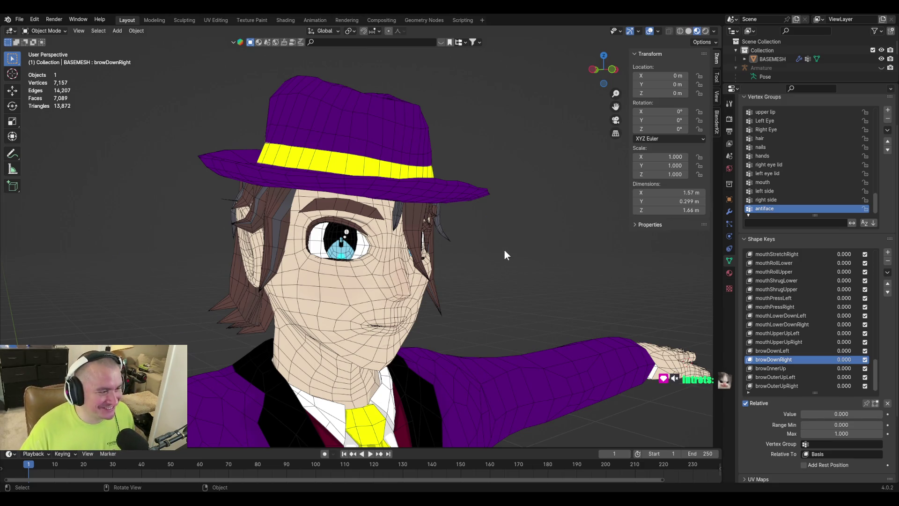
mouse_move(491, 245)
middle_down()
mouse_move(482, 246)
mouse_move(507, 266)
mouse_move(466, 256)
middle_up()
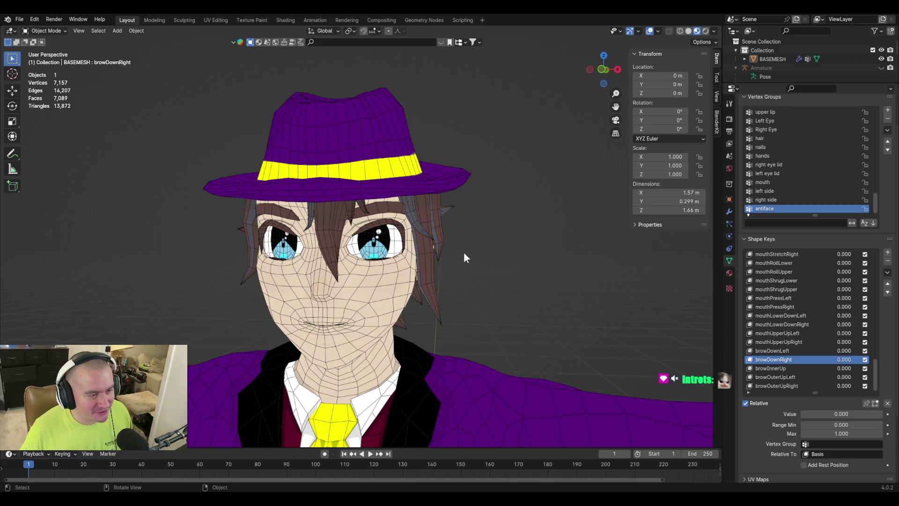
mouse_move(438, 240)
middle_down()
mouse_move(494, 244)
mouse_move(422, 255)
mouse_move(412, 269)
middle_up()
scroll(494, 244, up, 5)
scroll(412, 269, down, 6)
mouse_move(515, 272)
middle_down()
mouse_move(514, 288)
mouse_move(467, 323)
mouse_move(510, 280)
mouse_move(408, 292)
mouse_move(482, 312)
mouse_move(504, 281)
middle_up()
scroll(468, 324, up, 4)
scroll(509, 280, down, 3)
scroll(482, 313, up, 3)
scroll(504, 280, down, 2)
key(ctrl+s)
scroll(373, 257, down, 2)
middle_drag(369, 252, 450, 256)
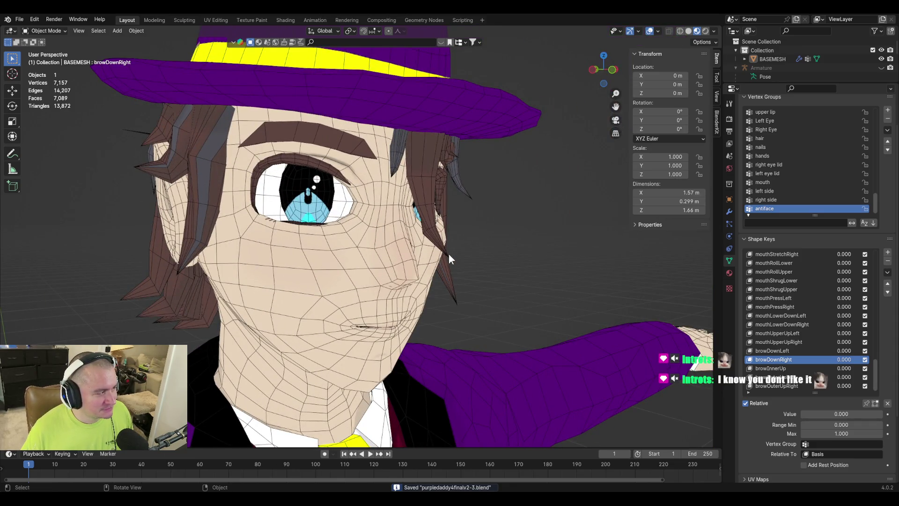
mouse_move(513, 256)
middle_down()
mouse_move(549, 275)
mouse_move(544, 253)
mouse_move(484, 260)
mouse_move(459, 245)
mouse_move(460, 260)
mouse_move(417, 263)
mouse_move(419, 279)
mouse_move(446, 260)
mouse_move(481, 282)
middle_up()
scroll(419, 279, up, 3)
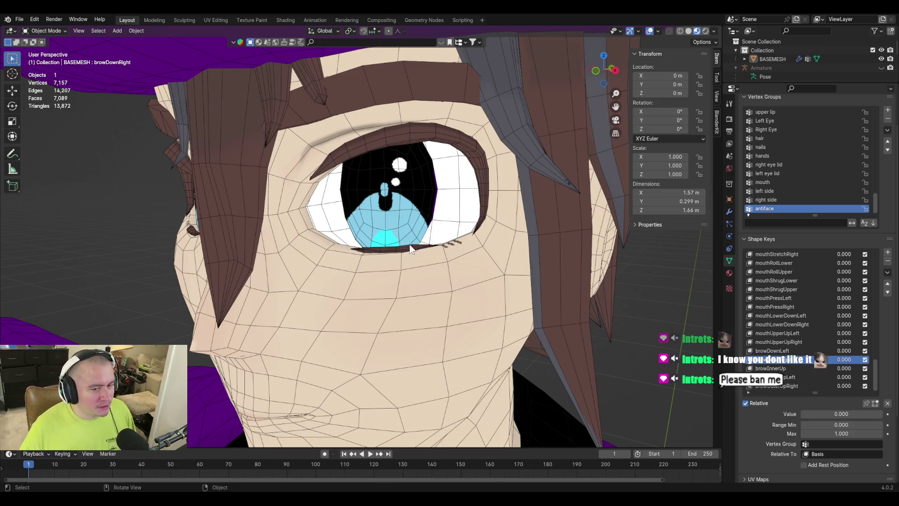
scroll(378, 243, down, 2)
click(793, 377)
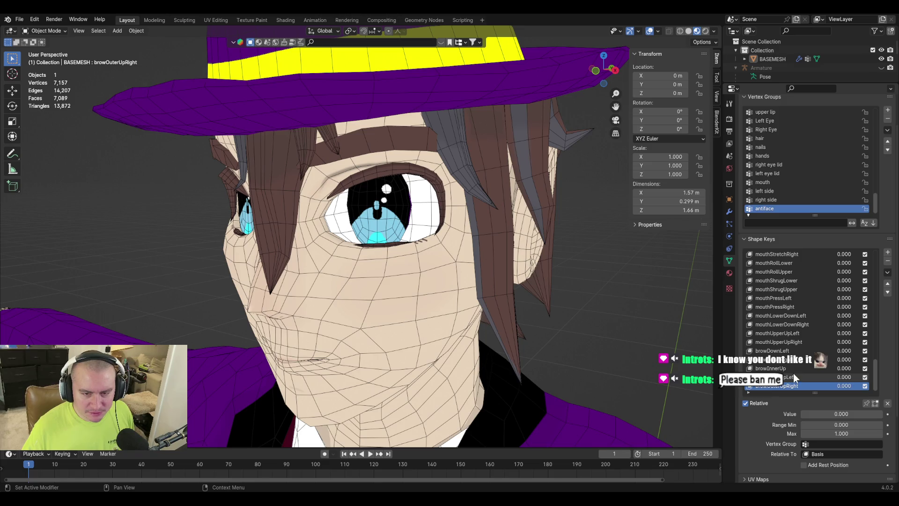
Step: Set browOuterUpLeft to full strength and select several upper eyelid vertices in Edit Mode
mouse_move(828, 414)
mouse_down()
mouse_move(875, 414)
mouse_move(802, 414)
mouse_move(883, 414)
mouse_up()
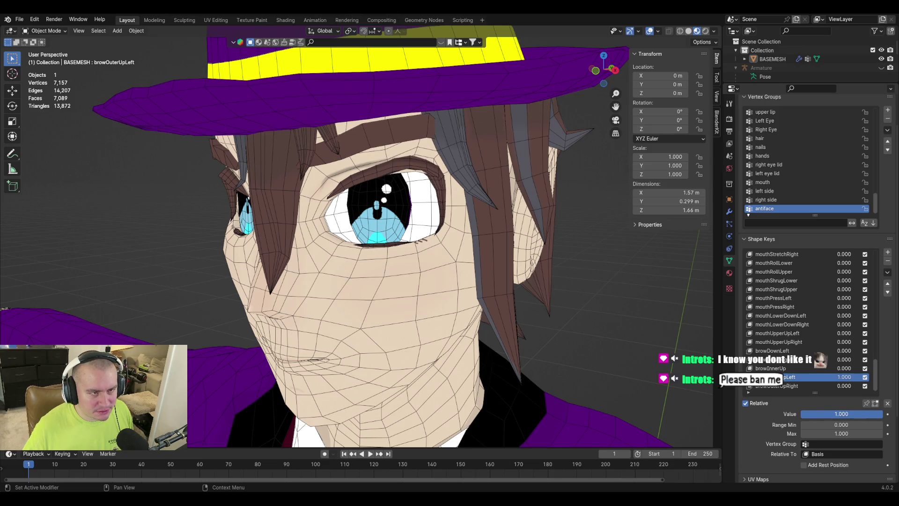
key(Tab)
mouse_move(422, 238)
middle_down()
mouse_move(428, 252)
mouse_move(429, 221)
middle_up()
click(424, 234)
shift+click(397, 236)
scroll(397, 239, up, 3)
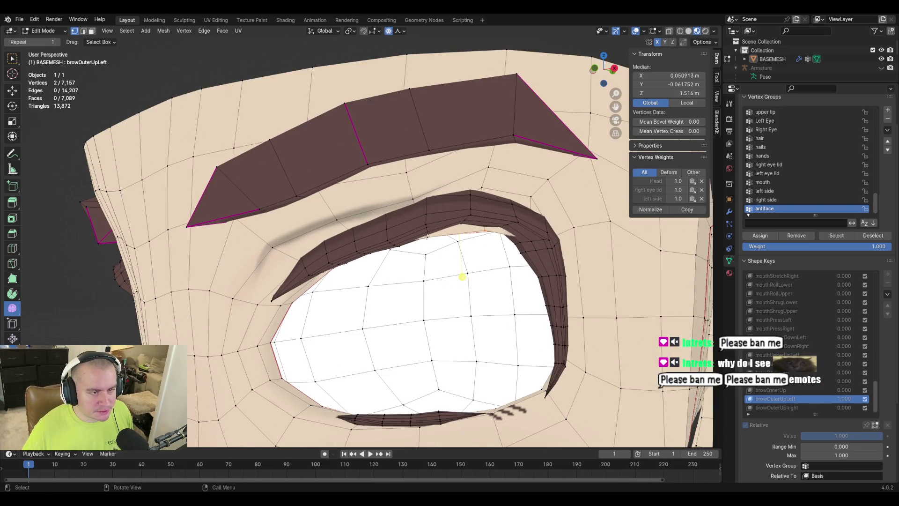
shift+click(428, 235)
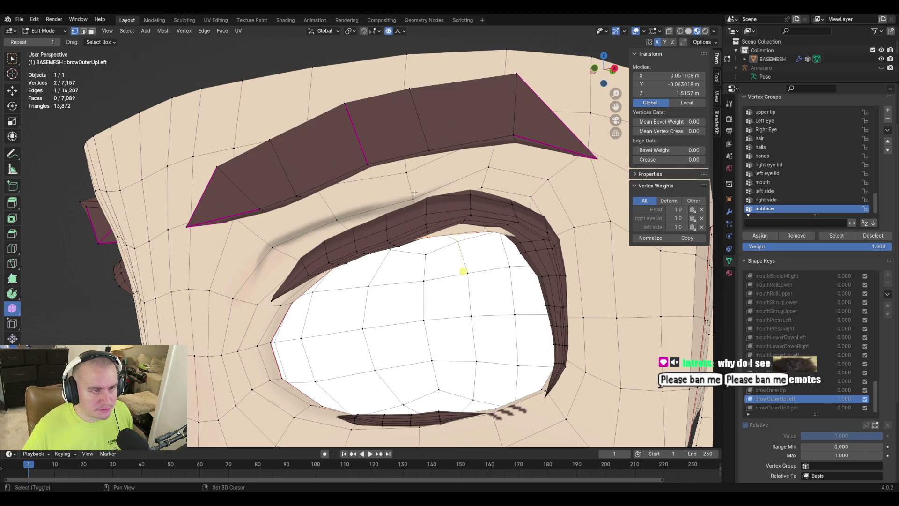
shift+click(406, 172)
shift+click(413, 200)
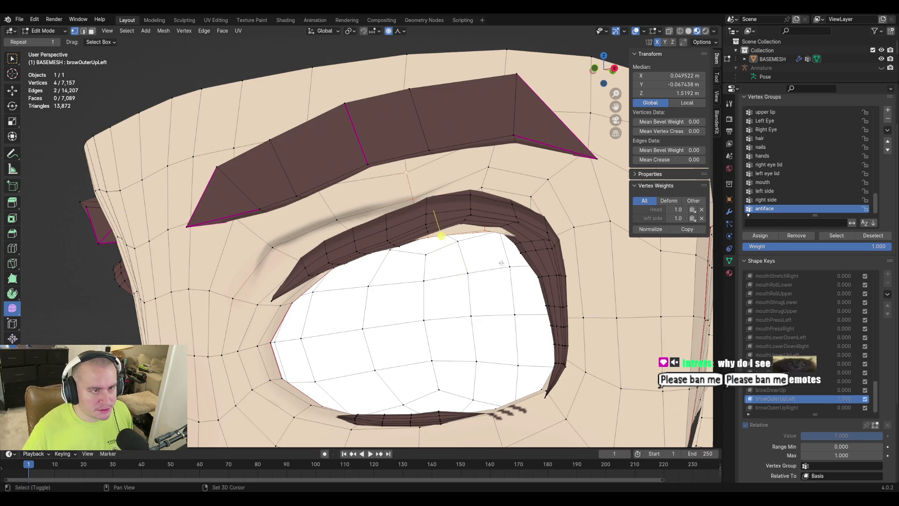
Step: Cancel a trial move and turn off proportional editing
key(g)
scroll(501, 263, down, 3)
key(Escape)
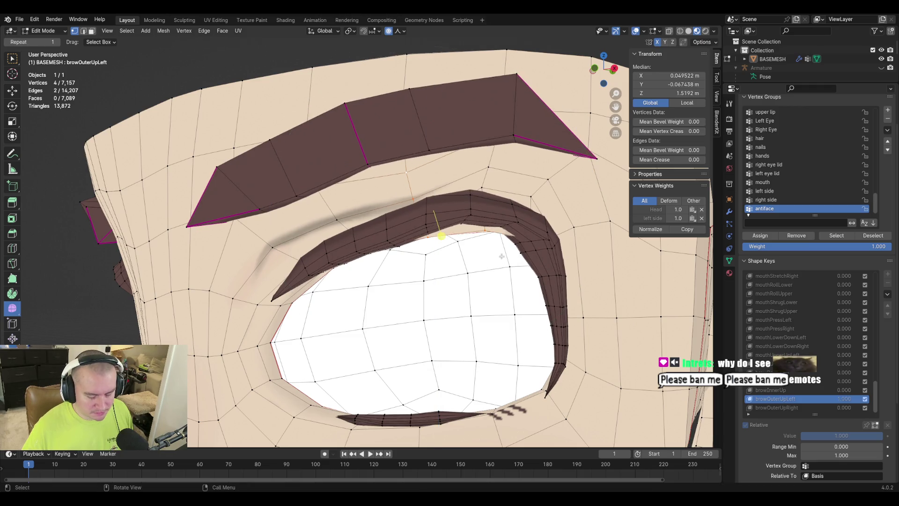
key(o)
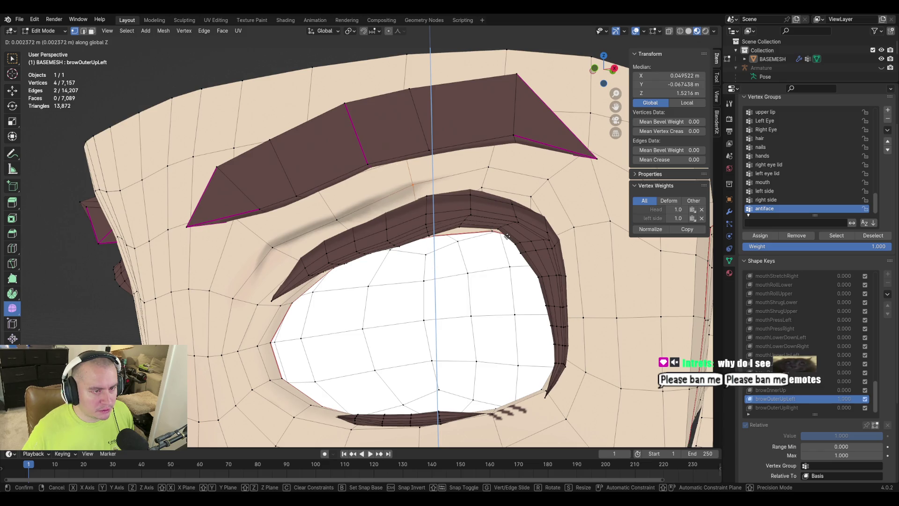
key(Escape)
Step: Add two more eyelid vertices and raise the selection slightly along Z
middle_drag(486, 231, 448, 206)
shift+click(448, 206)
shift+click(457, 224)
key(g)
key(z)
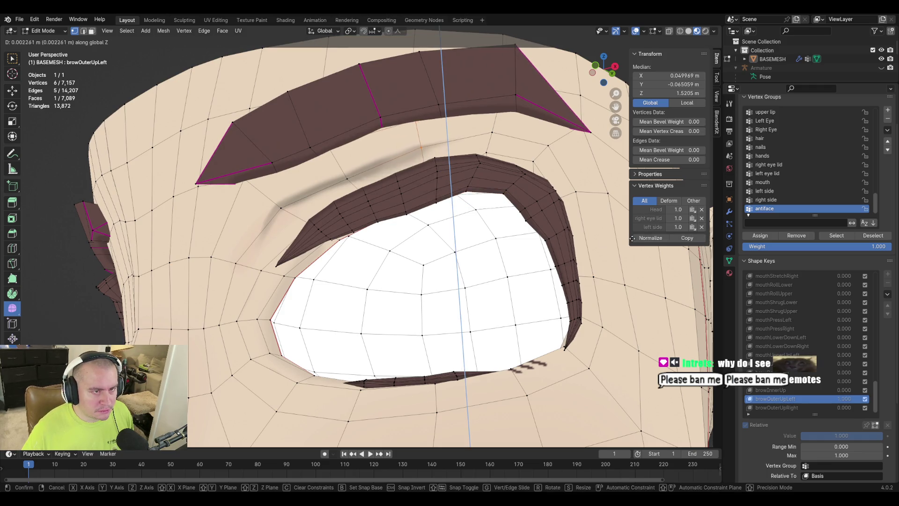
click(632, 239)
mouse_move(632, 239)
middle_down()
mouse_move(507, 220)
mouse_move(569, 234)
mouse_move(513, 229)
middle_up()
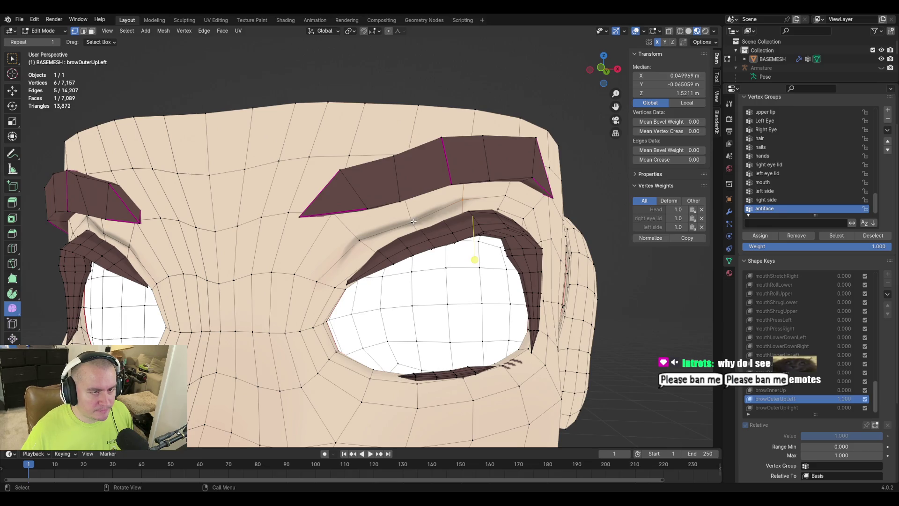
click(413, 219)
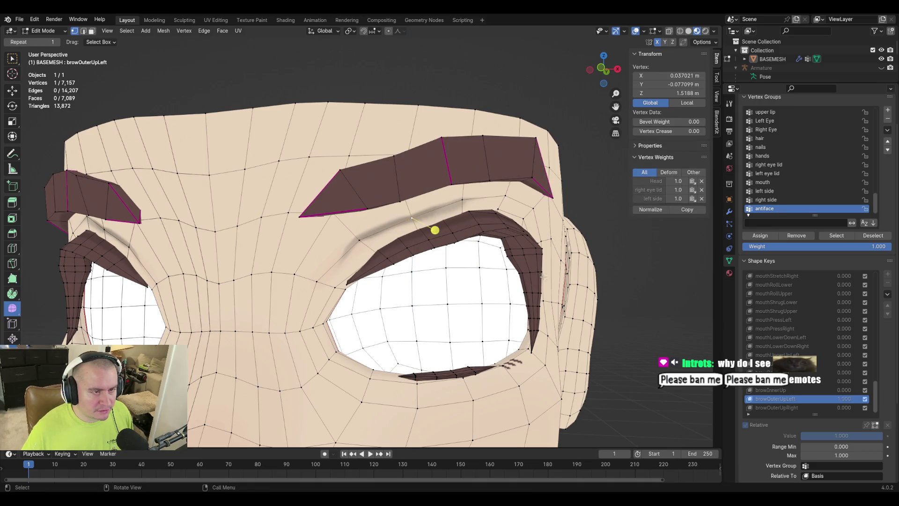
Step: In browOuterUpRight, raise the upper eyelid edge and nearby brow vertices along Z
click(762, 406)
mouse_move(356, 262)
middle_down()
mouse_move(293, 253)
mouse_move(430, 266)
middle_up()
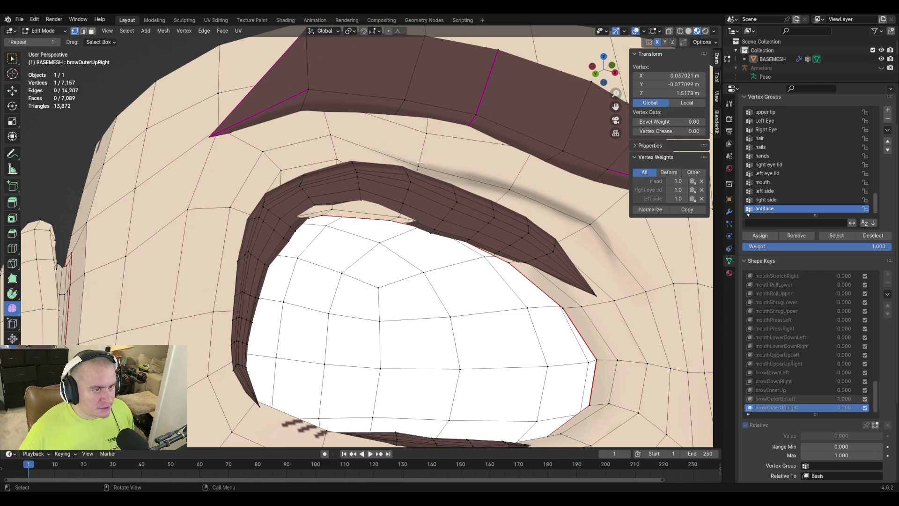
click(329, 234)
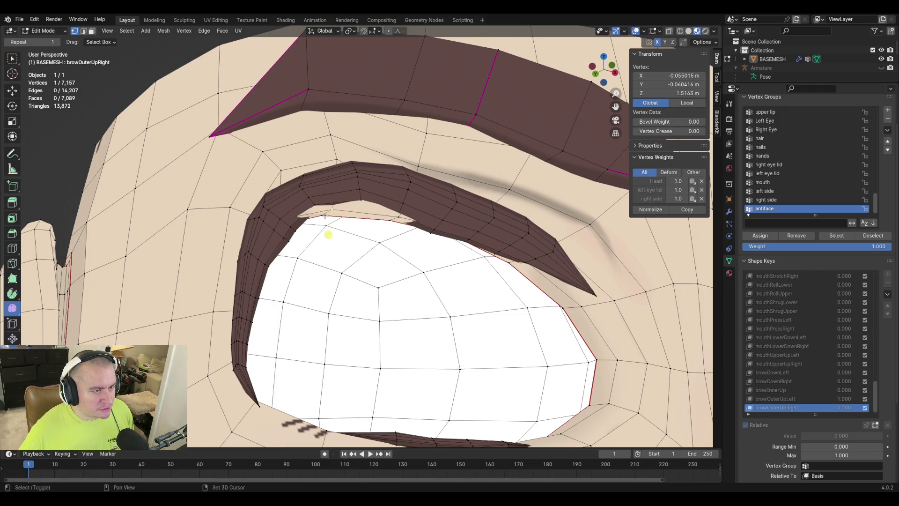
drag(323, 215, 398, 220)
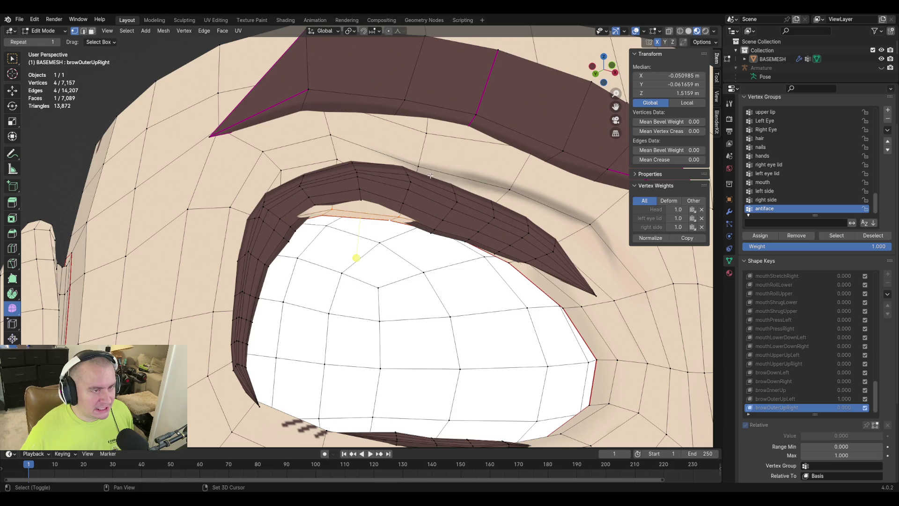
shift+click(331, 135)
shift+click(337, 159)
key(g)
key(z)
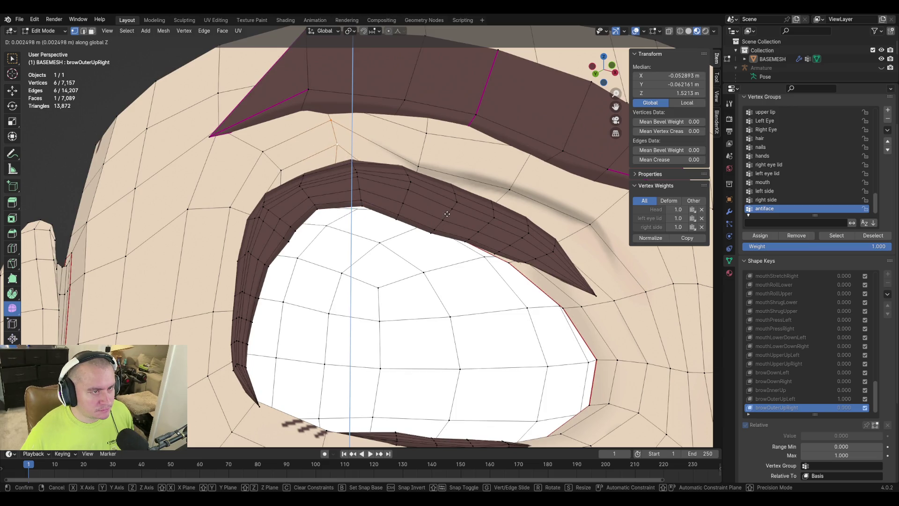
click(447, 214)
Step: Raise a single vertex above the eyelid along Z
click(418, 167)
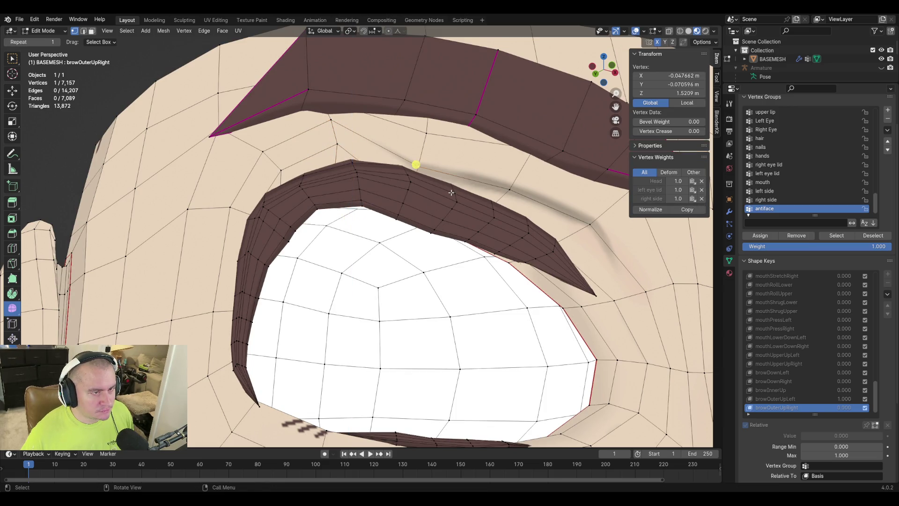
key(g)
key(z)
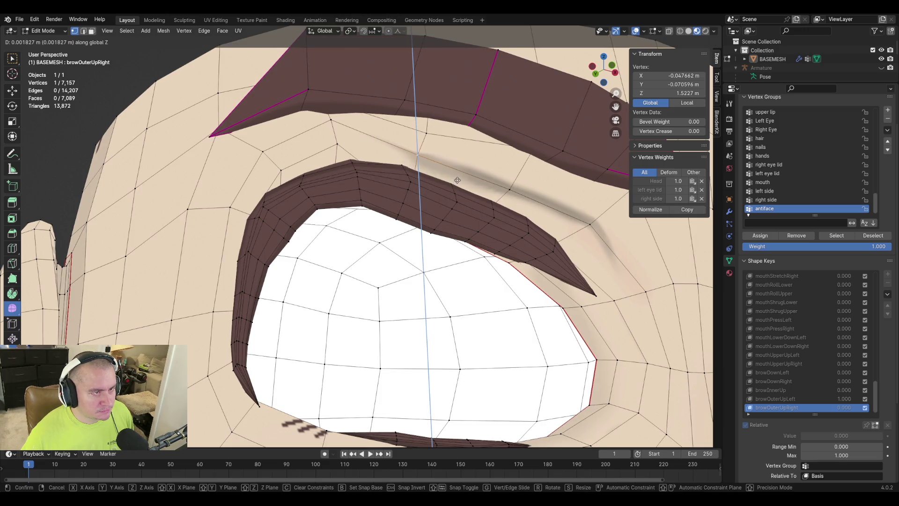
click(457, 181)
Step: Raise a strip of brow and eyelid vertices vertically
middle_drag(458, 180, 402, 158)
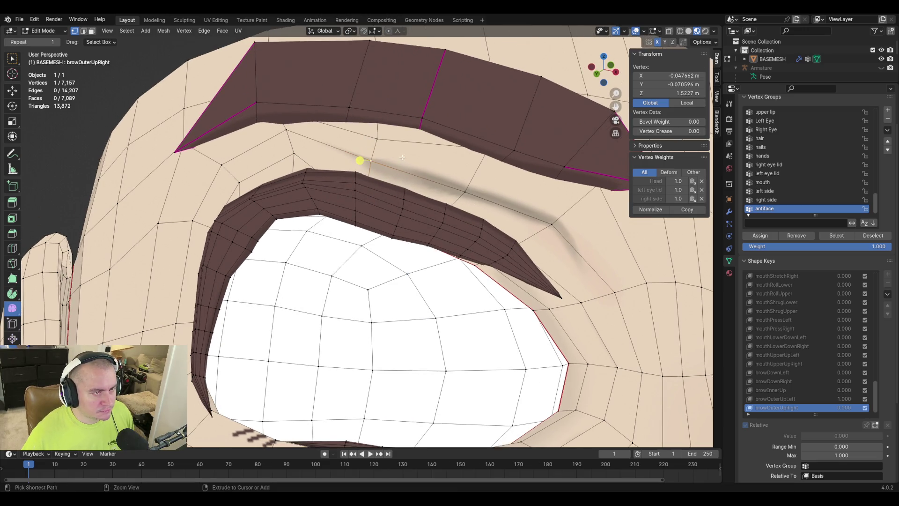
ctrl+click(305, 227)
shift+click(305, 244)
shift+click(374, 171)
shift+click(377, 139)
key(g)
key(z)
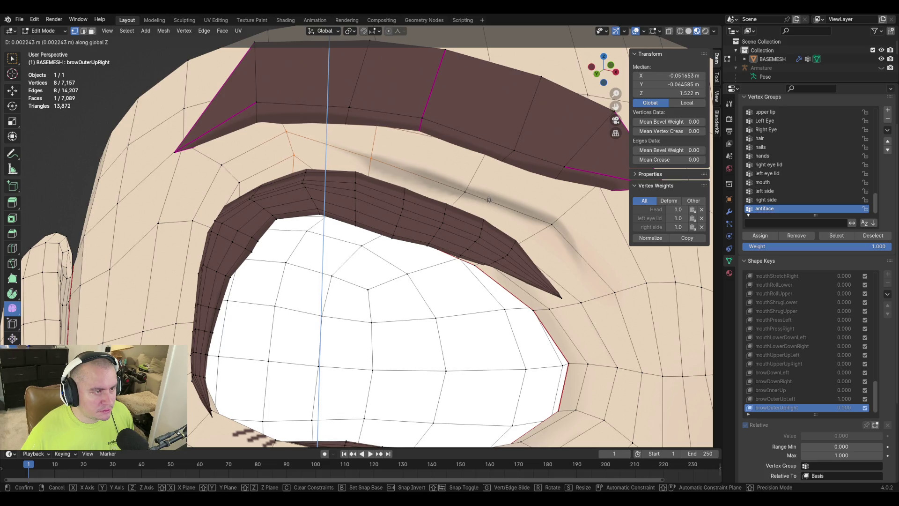
click(479, 197)
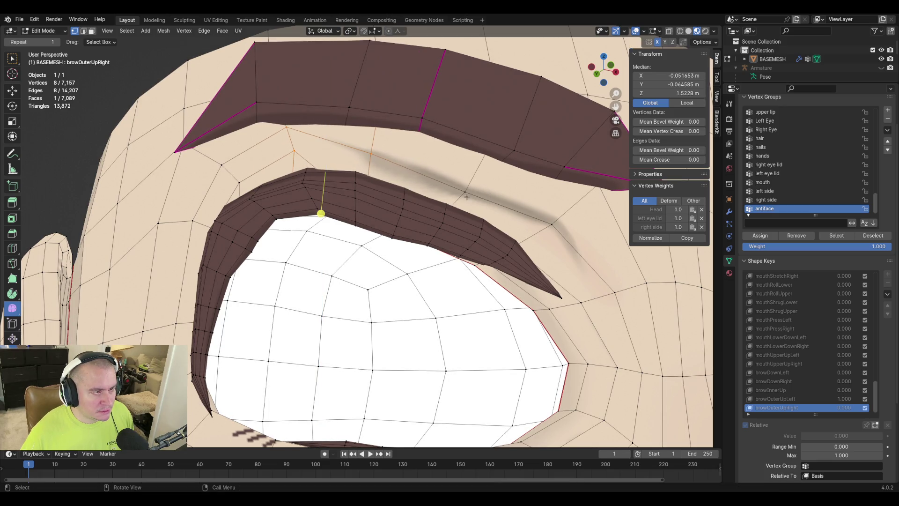
Step: Adjust one brow vertex's height, then lower it slightly along Z
click(296, 153)
key(g)
key(z)
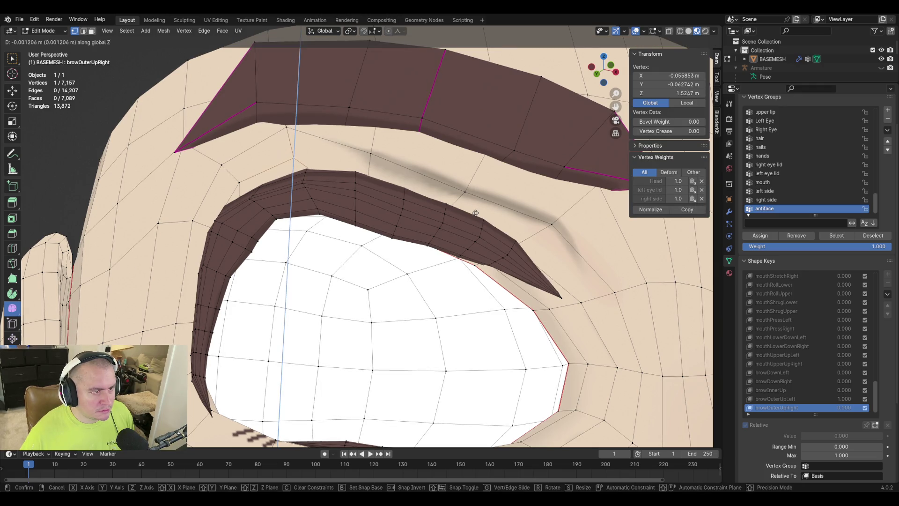
click(476, 212)
key(g)
key(z)
click(280, 158)
Step: Fine-tune the heights of two neighbouring brow vertices along Z
click(464, 189)
key(g)
key(z)
click(404, 171)
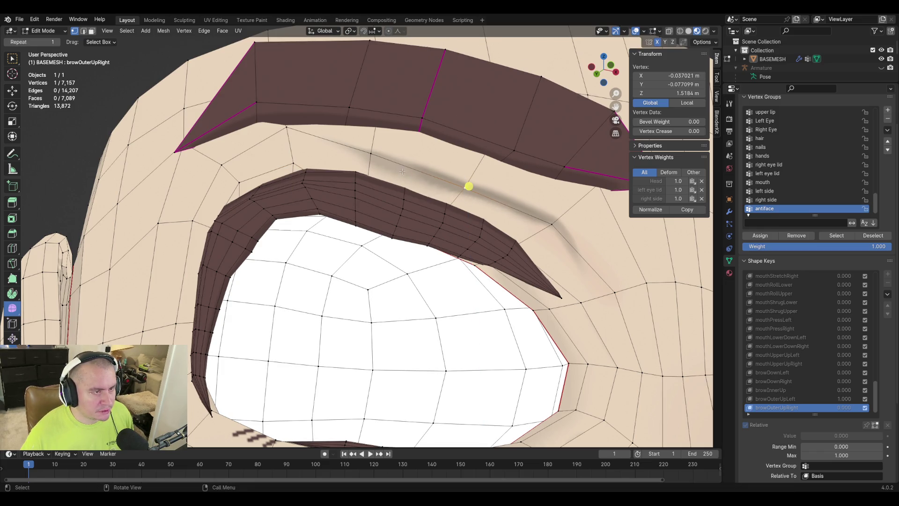
click(372, 155)
key(g)
key(z)
click(512, 215)
scroll(512, 215, down, 5)
Step: Compare against browOuterUpLeft, then nudge the mirrored vertex on the other brow vertically
middle_drag(512, 215, 501, 252)
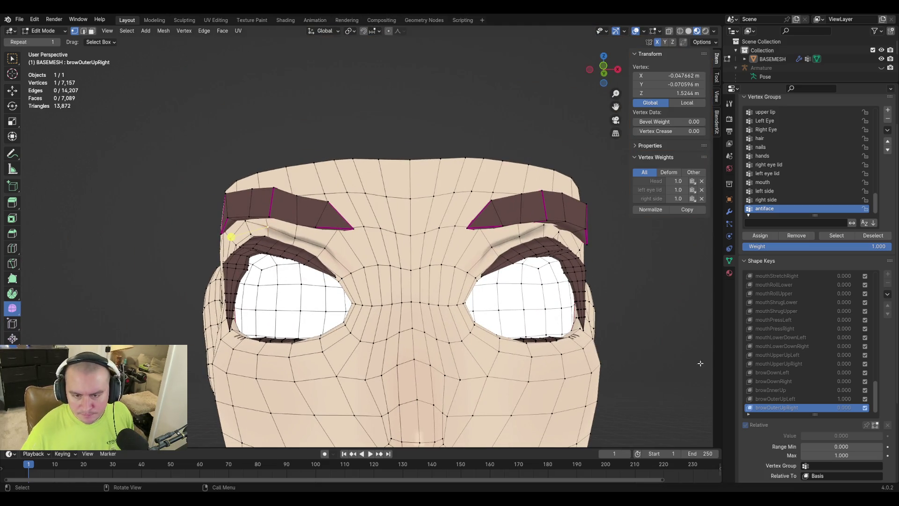
click(791, 399)
click(791, 407)
click(791, 400)
click(790, 408)
click(585, 243)
key(g)
key(z)
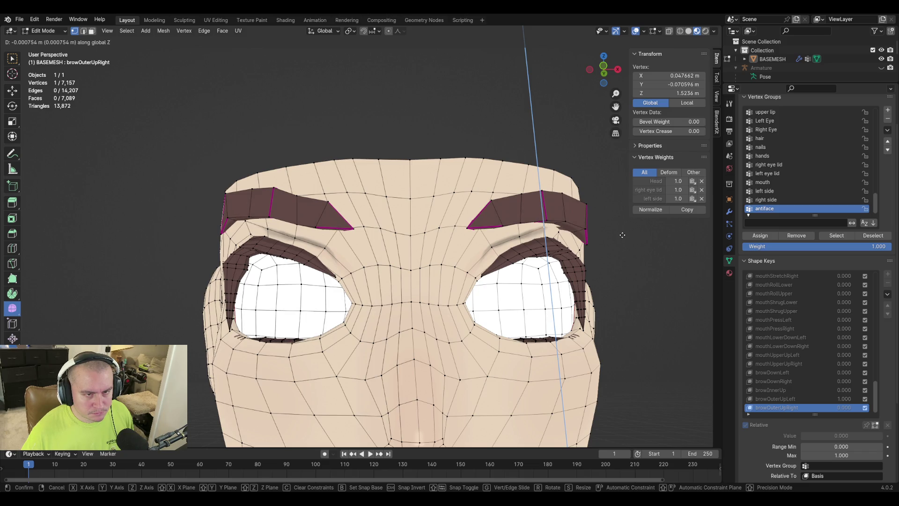
click(582, 243)
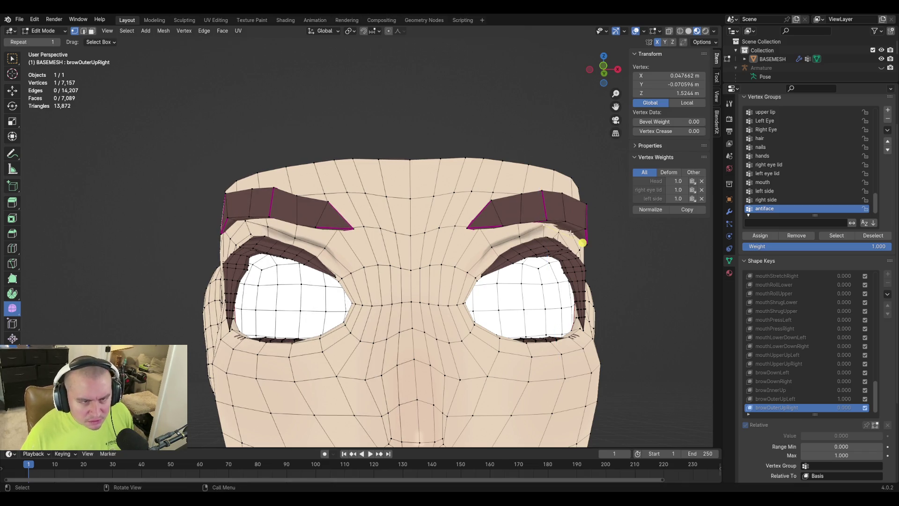
Step: Turn on X-ray and fly the view close to the brow
key(shift+grave)
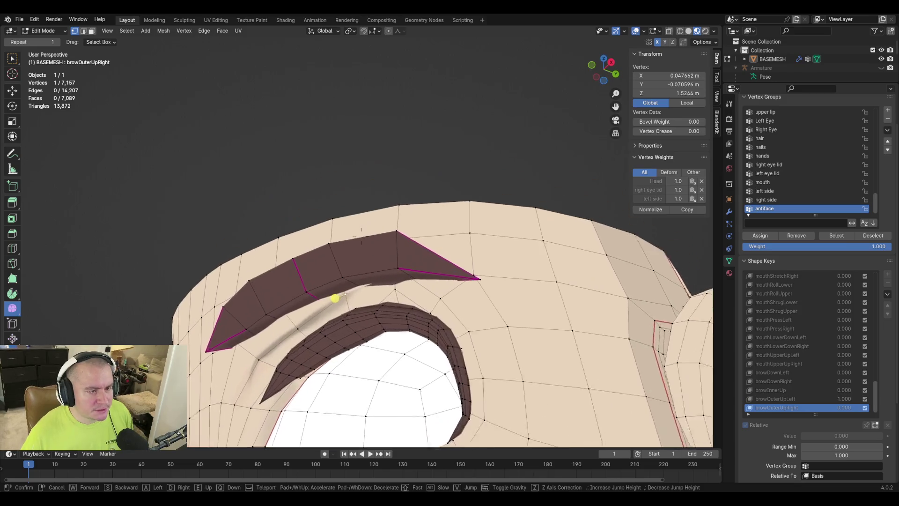
key(w)
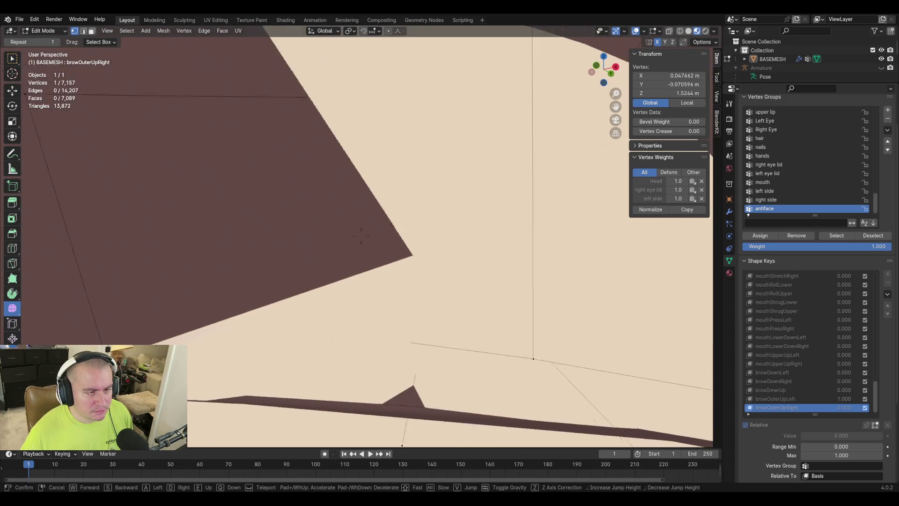
key(s)
click(361, 235)
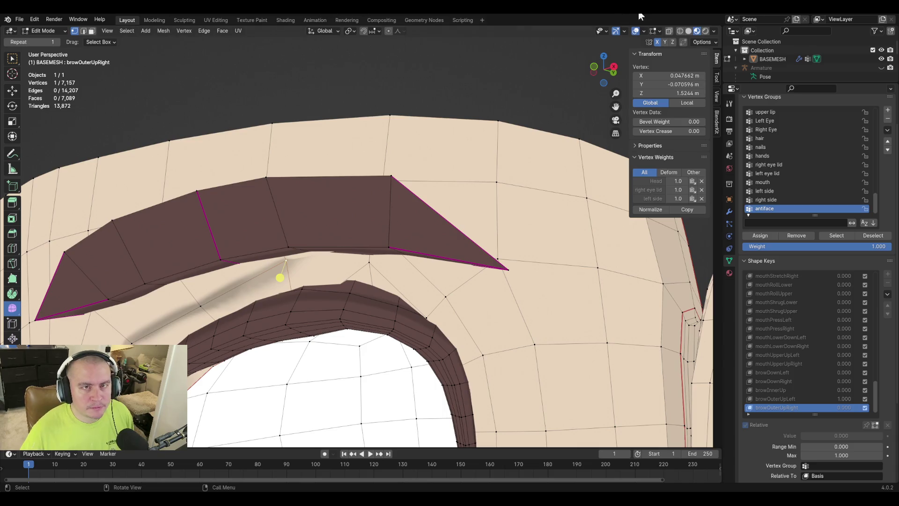
click(668, 31)
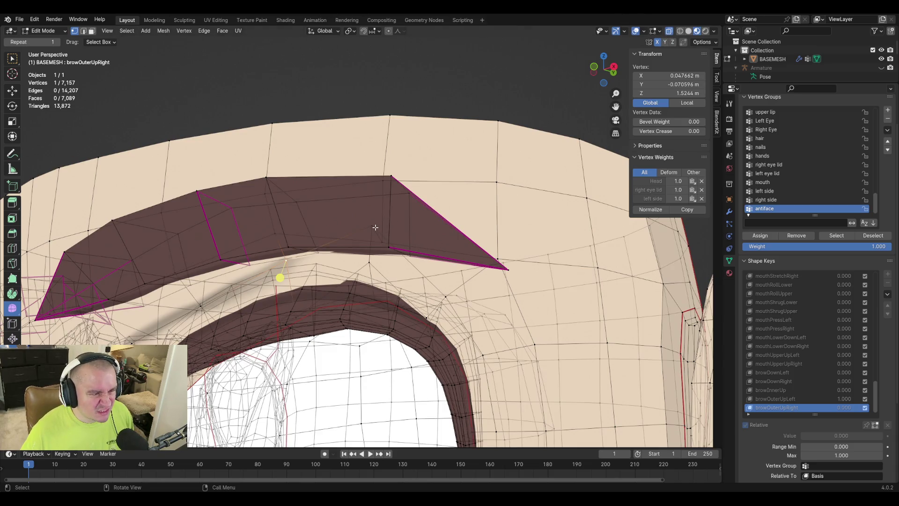
key(shift+grave)
key(w)
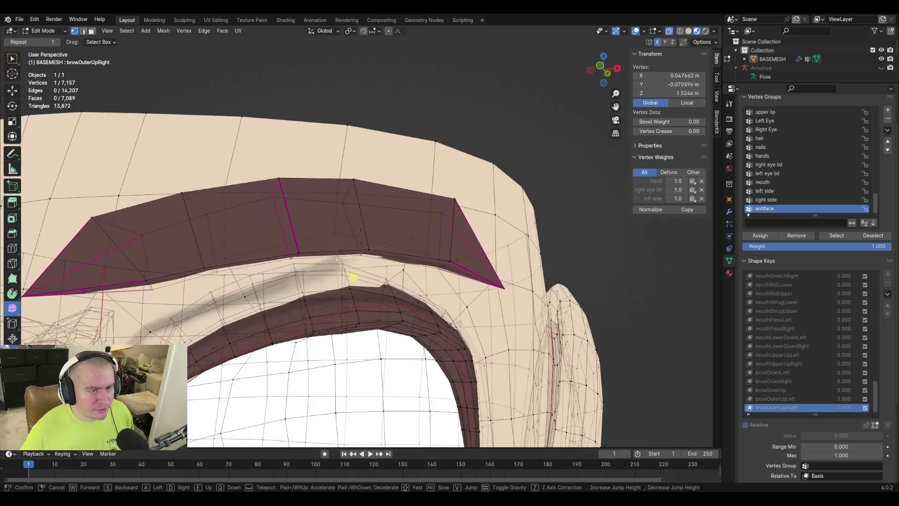
key(w)
key(w)
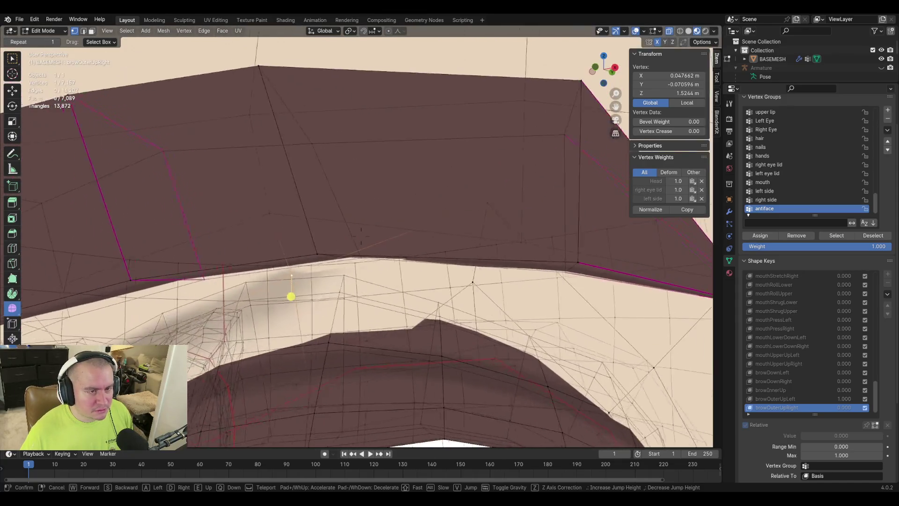
key(s)
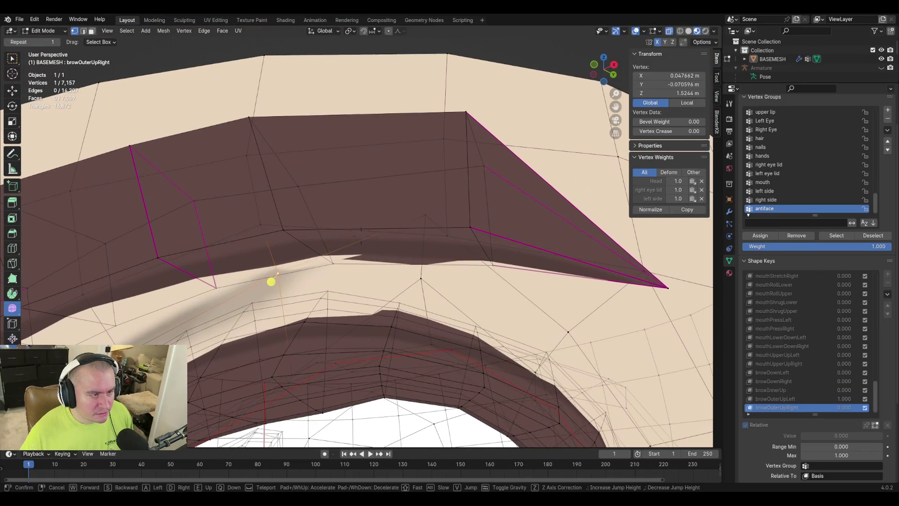
click(428, 218)
Step: Lower the vertex beneath the brow along Z to 1.5253 m
click(430, 222)
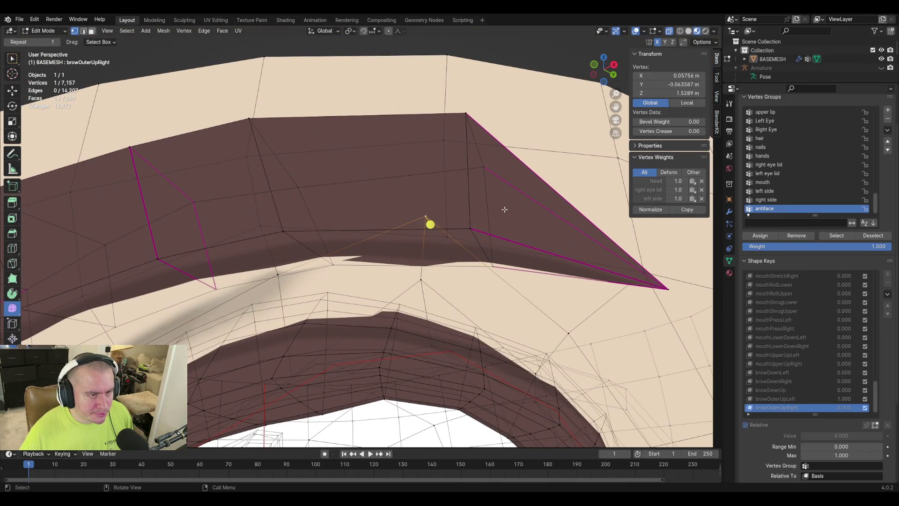
key(g)
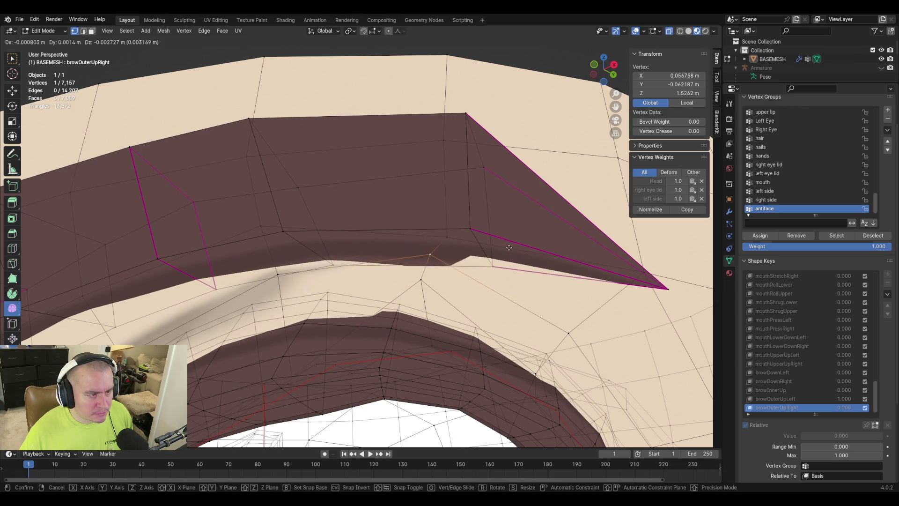
key(z)
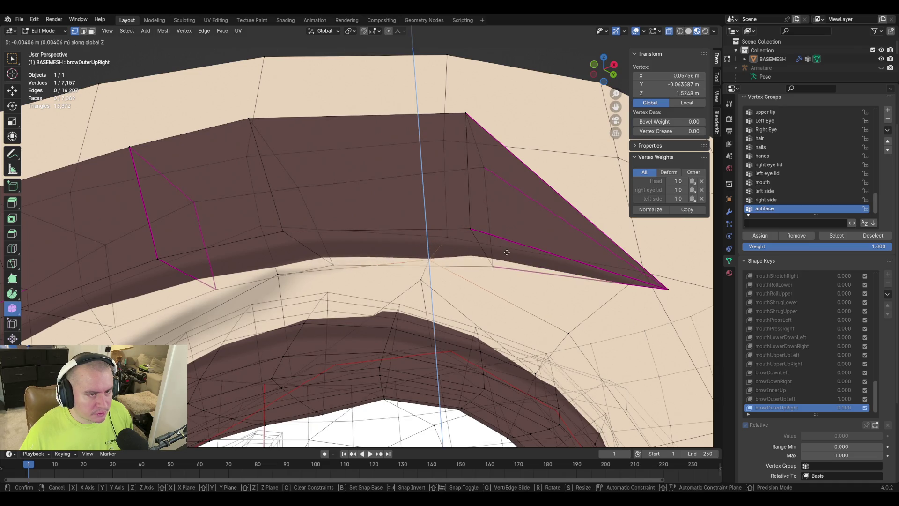
click(428, 255)
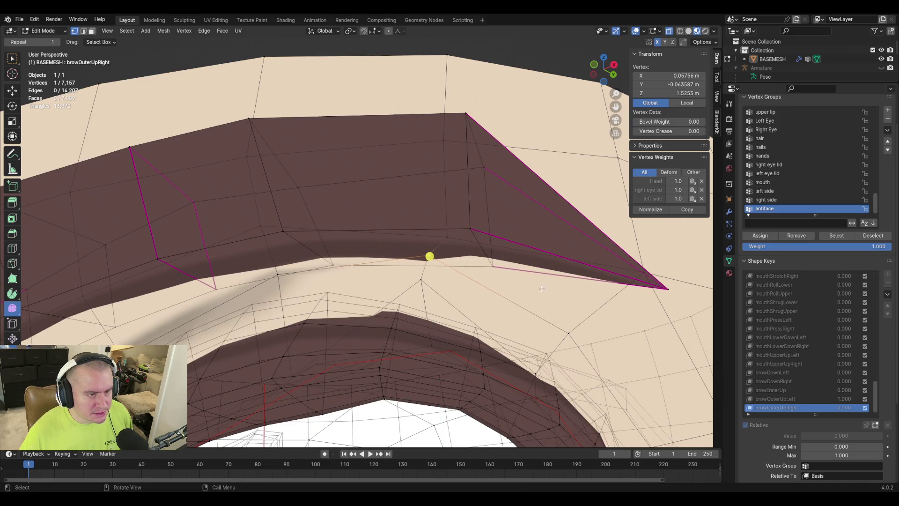
scroll(427, 254, down, 8)
mouse_move(367, 241)
middle_down()
mouse_move(412, 241)
mouse_move(419, 255)
middle_up()
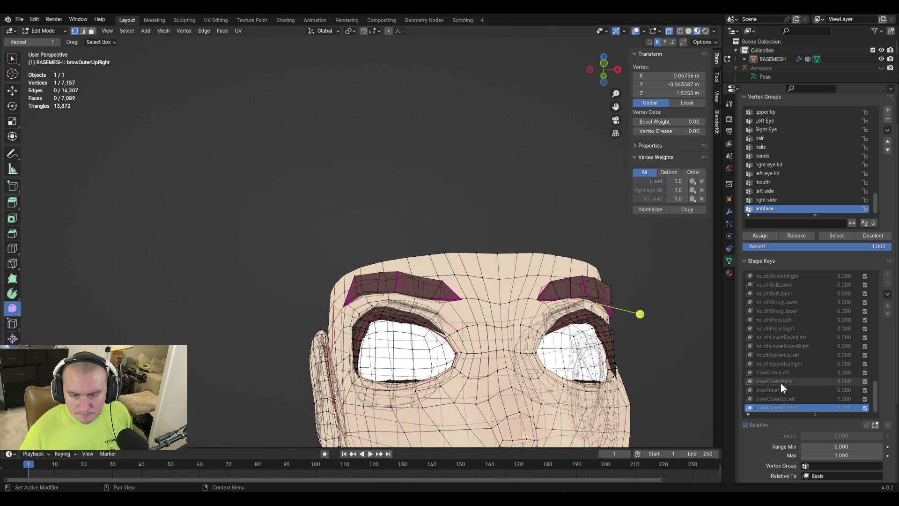
Step: Activate browOuterUpLeft, frame the selection, and return to Object Mode to view the textured face
click(787, 399)
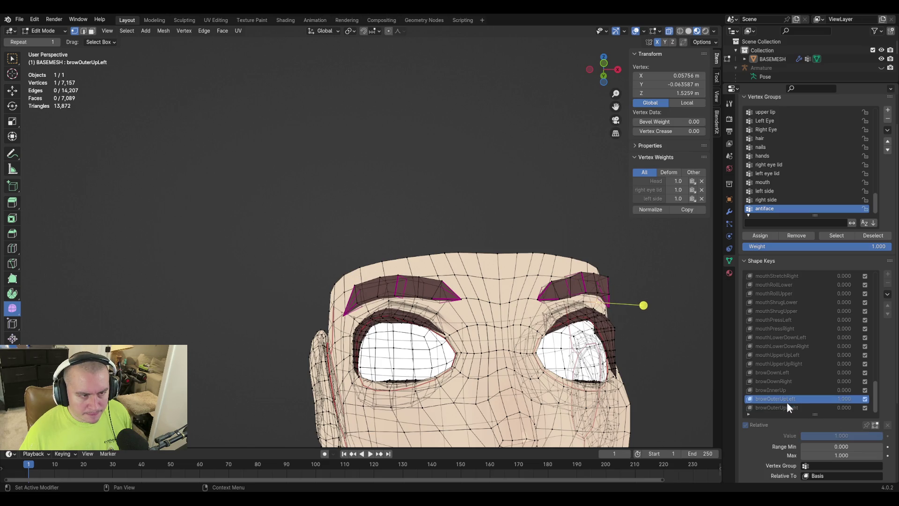
key(KP_Decimal)
mouse_move(398, 345)
middle_down()
mouse_move(466, 341)
mouse_move(563, 295)
middle_up()
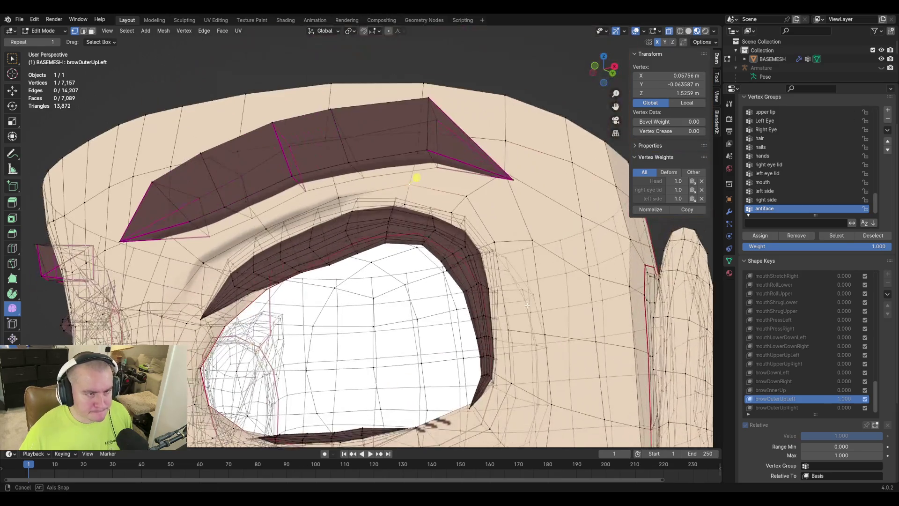
key(Tab)
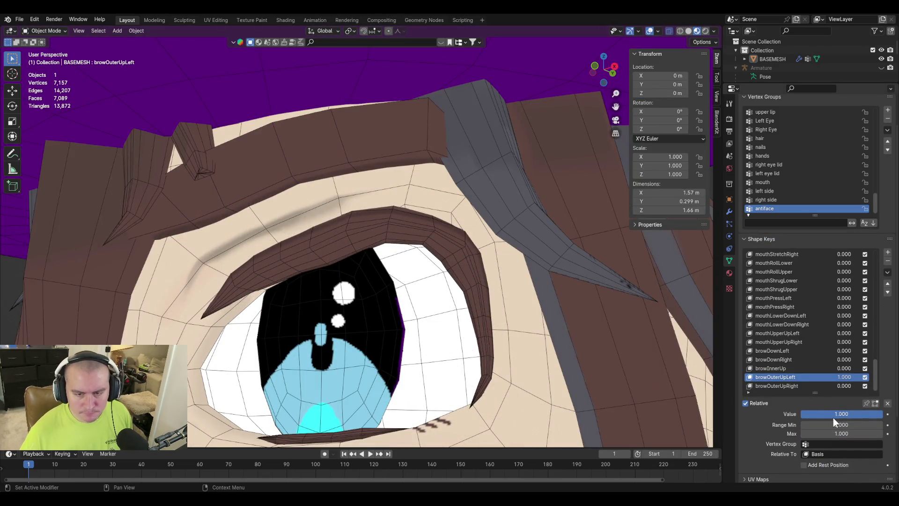
Step: Set browOuterUpLeft back to 0 and look over the head from front and side
mouse_move(833, 416)
mouse_down()
mouse_move(802, 416)
mouse_move(843, 416)
mouse_move(802, 414)
mouse_up()
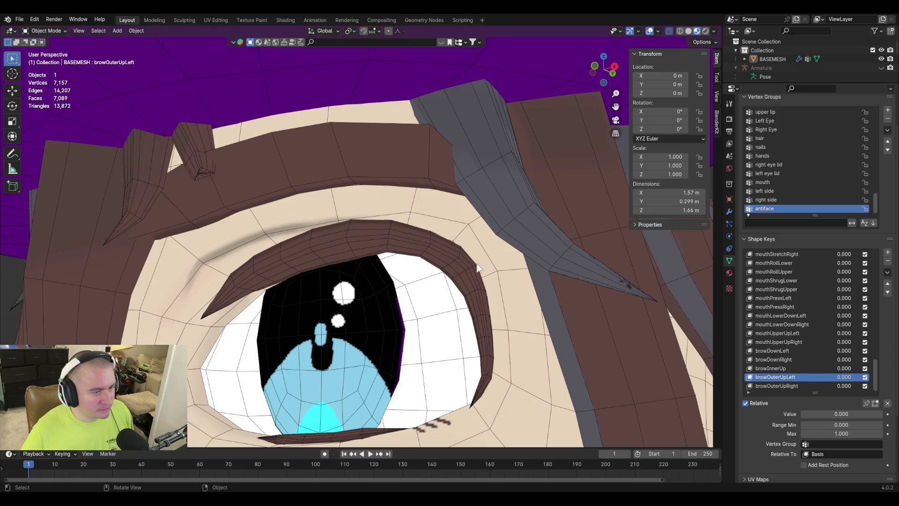
scroll(468, 264, down, 5)
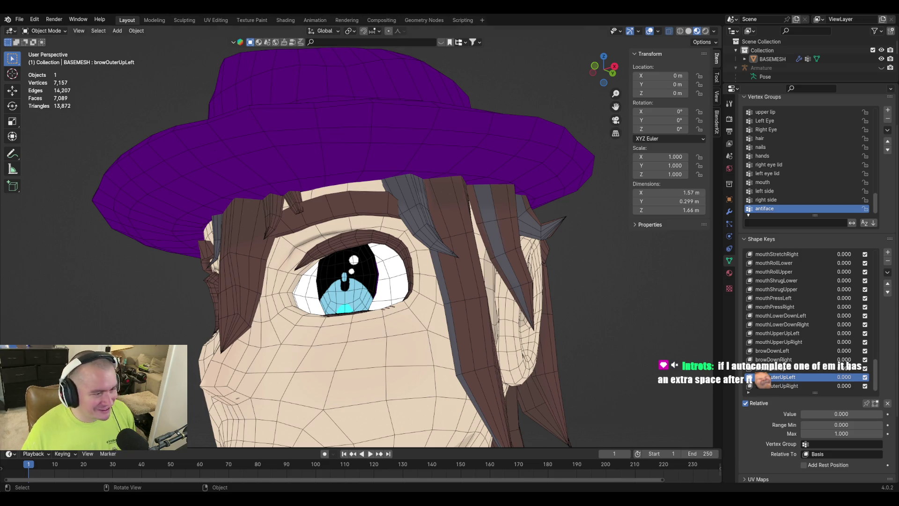
mouse_move(464, 222)
middle_down()
mouse_move(501, 222)
mouse_move(491, 223)
middle_up()
scroll(504, 239, down, 2)
scroll(511, 257, up, 4)
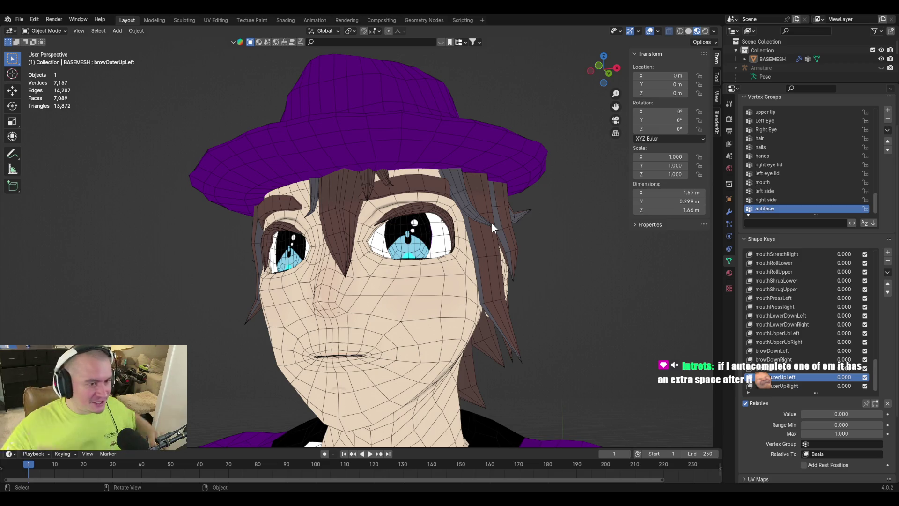
mouse_move(466, 179)
middle_down()
mouse_move(442, 182)
mouse_move(440, 226)
middle_up()
mouse_move(381, 238)
middle_down()
mouse_move(425, 270)
mouse_move(426, 208)
mouse_move(387, 223)
mouse_move(398, 226)
mouse_move(373, 243)
mouse_move(485, 277)
middle_up()
scroll(425, 208, up, 5)
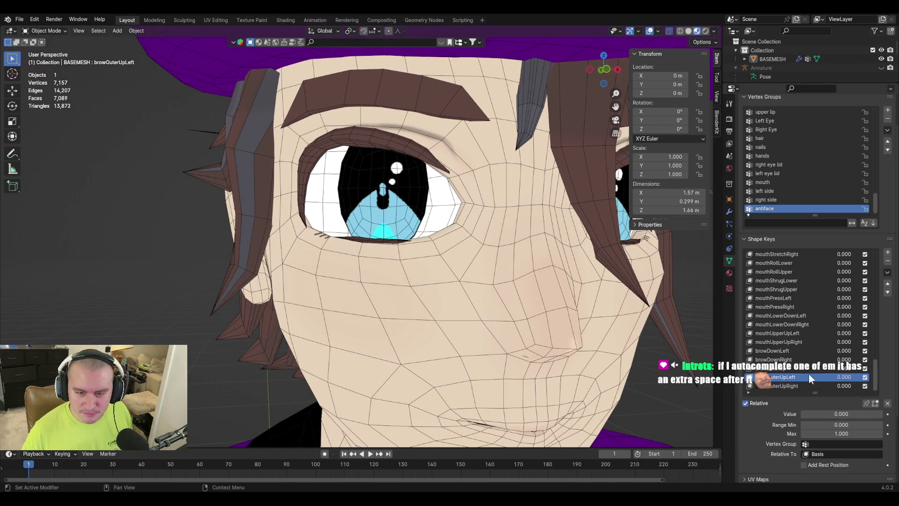
Step: Raise browOuterUpRight to 1.000 and enter Edit Mode
click(801, 383)
mouse_move(825, 414)
mouse_down()
mouse_move(871, 414)
mouse_move(808, 414)
mouse_move(882, 414)
mouse_up()
key(Tab)
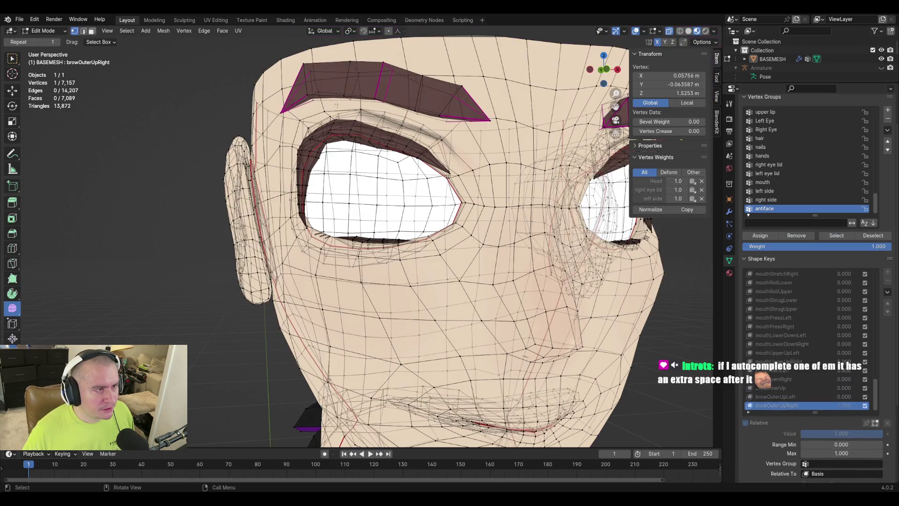
Step: Select two brow-corner vertices, then orbit in Object Mode to review the raised right brow
click(280, 86)
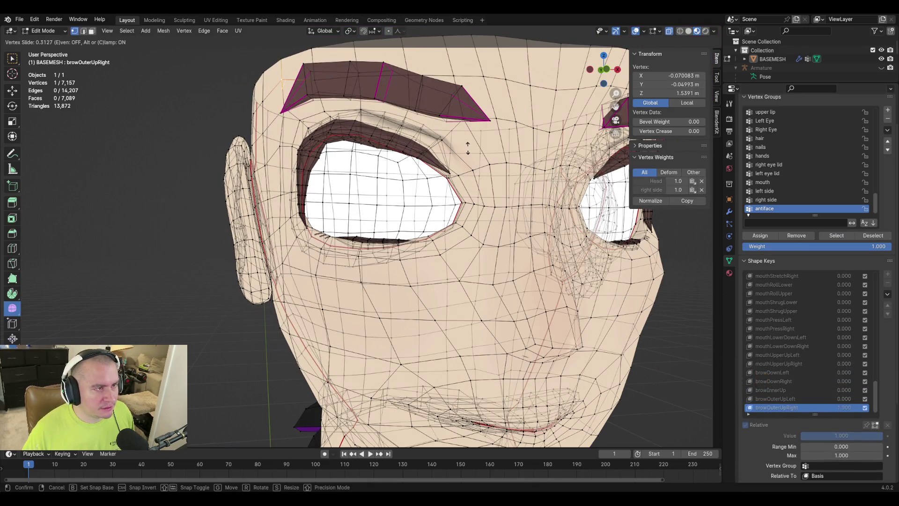
click(311, 76)
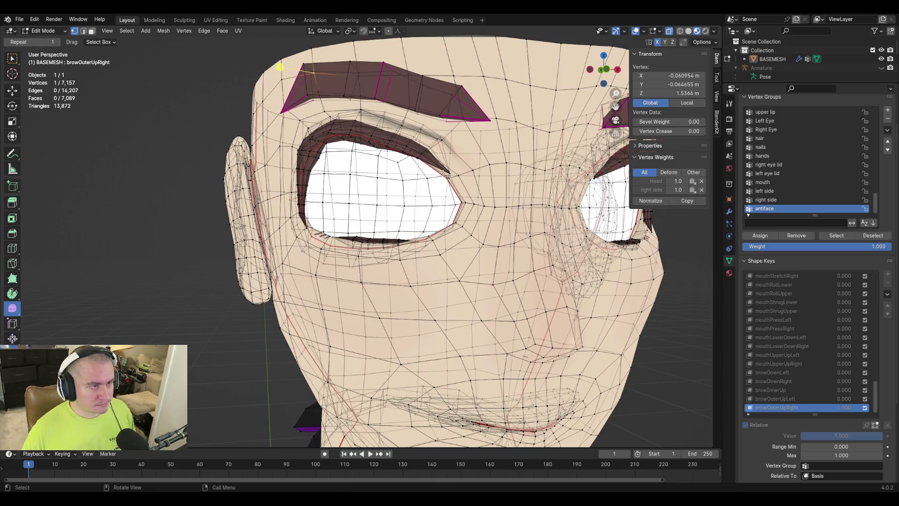
key(Tab)
mouse_move(539, 195)
middle_down()
mouse_move(482, 195)
mouse_move(509, 194)
middle_up()
scroll(359, 229, down, 4)
scroll(359, 230, up, 6)
mouse_move(359, 229)
middle_down()
mouse_move(402, 226)
mouse_move(410, 249)
middle_up()
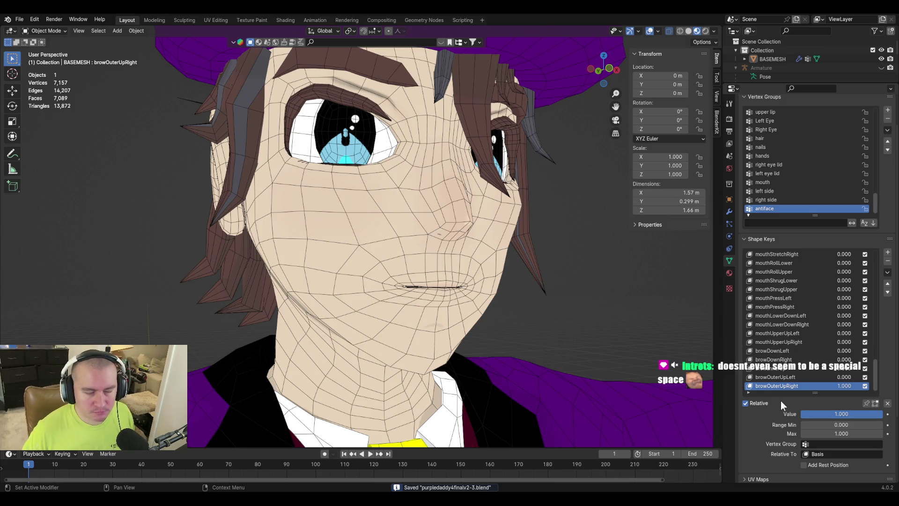
Step: Set browOuterUpLeft to 1.000 and briefly inspect the brows in Edit Mode
scroll(503, 302, down, 2)
middle_drag(504, 304, 525, 313)
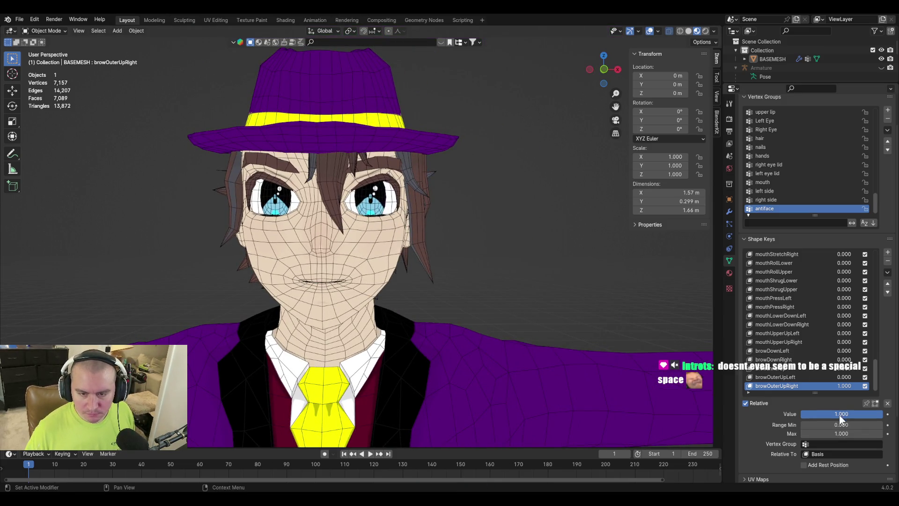
click(792, 377)
mouse_move(866, 414)
mouse_down()
mouse_move(881, 415)
mouse_move(806, 414)
mouse_move(881, 414)
mouse_up()
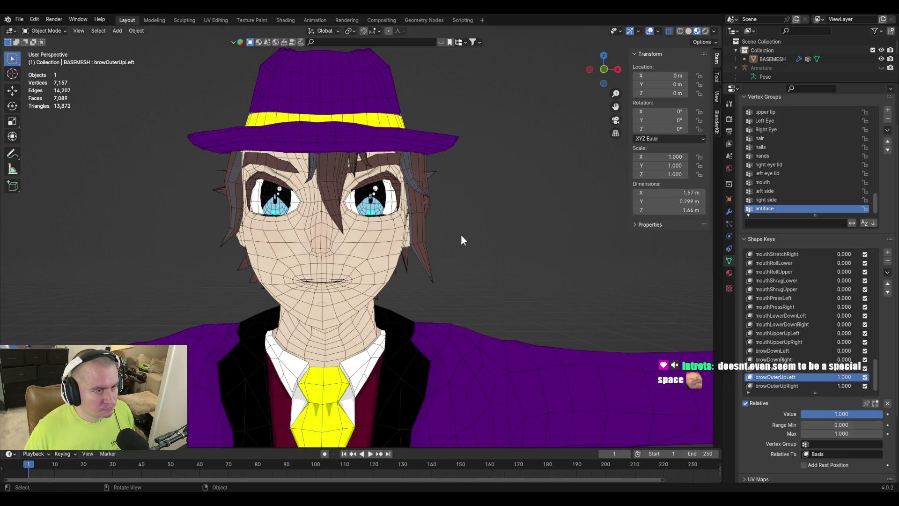
key(Tab)
middle_drag(416, 200, 442, 264)
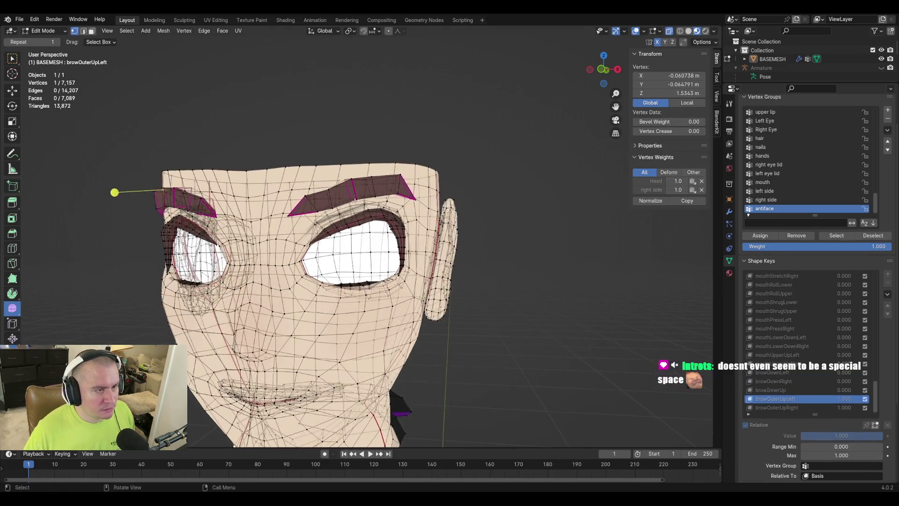
scroll(442, 265, up, 3)
key(Tab)
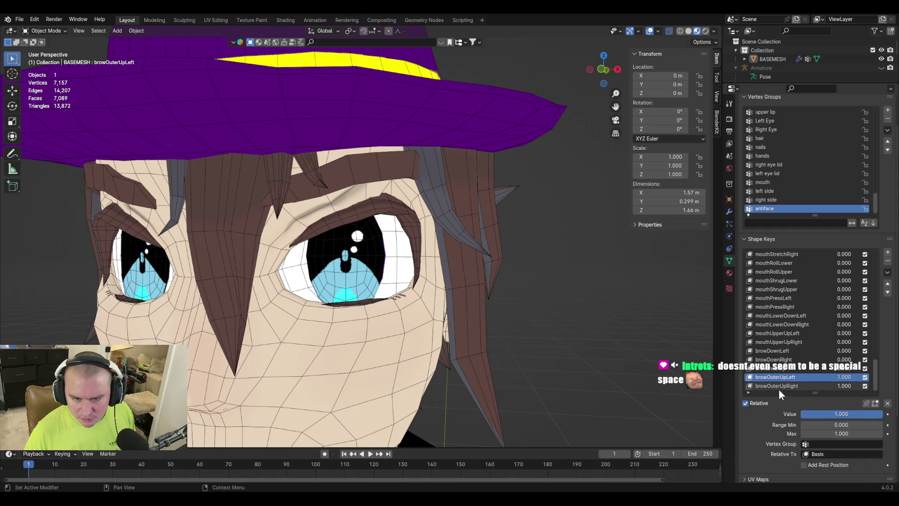
Step: Dial browOuterUpRight to 0.373 and enter Edit Mode
click(779, 385)
drag(847, 414, 802, 414)
key(Tab)
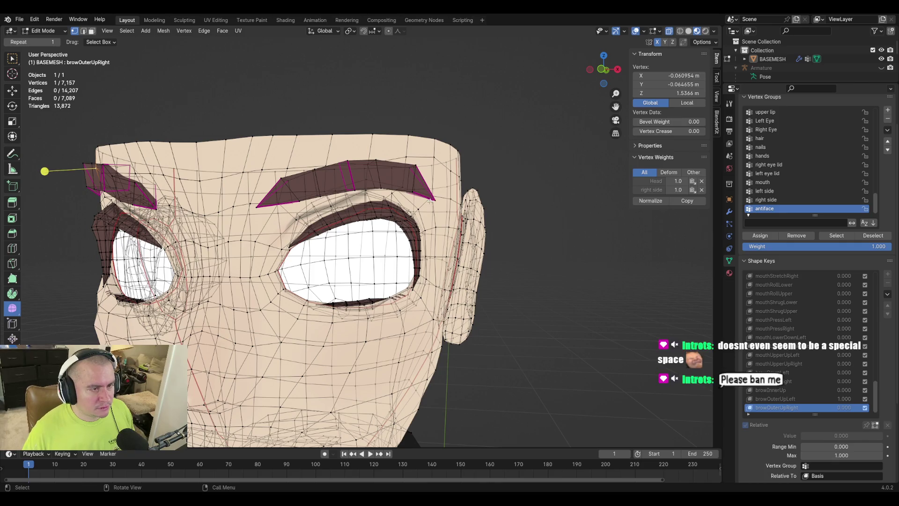
key(Tab)
click(793, 378)
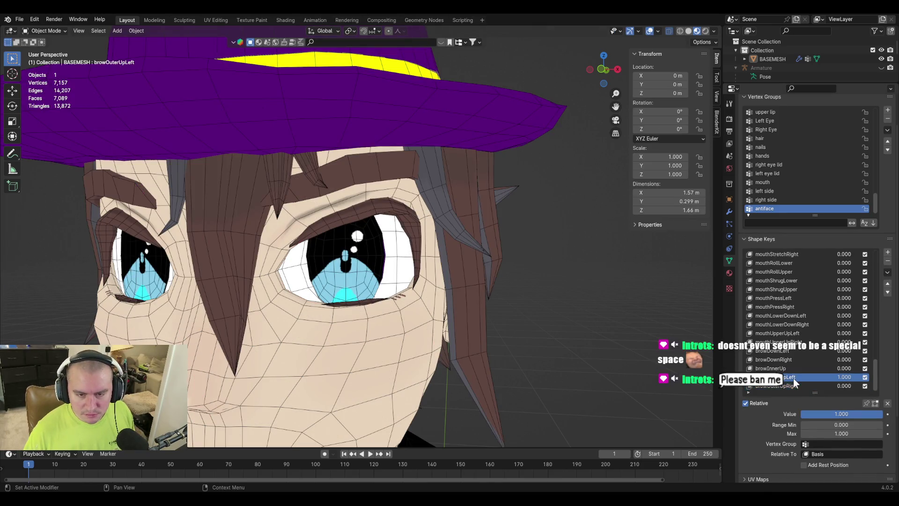
click(795, 386)
mouse_move(820, 412)
mouse_down()
mouse_move(882, 414)
mouse_move(831, 414)
mouse_up()
key(Tab)
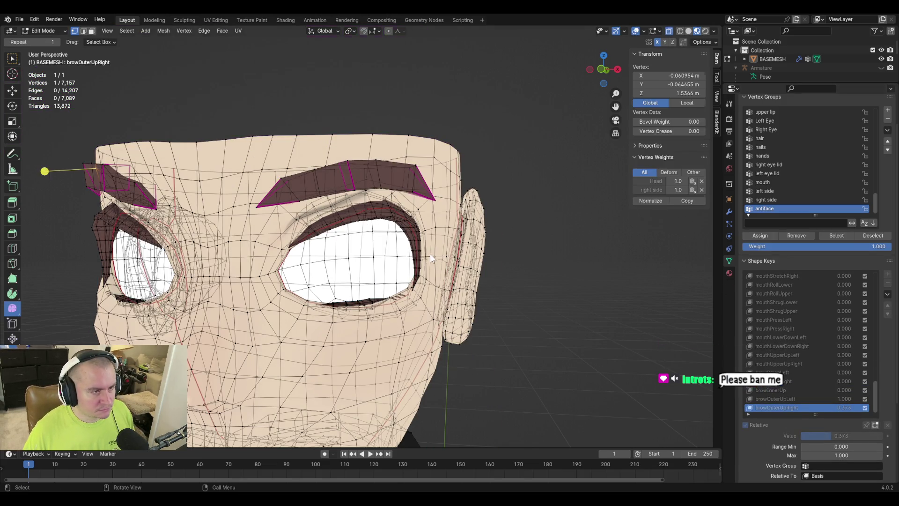
Step: Select three vertices along the top of the right upper eyelid with X-ray toggled
scroll(430, 253, up, 5)
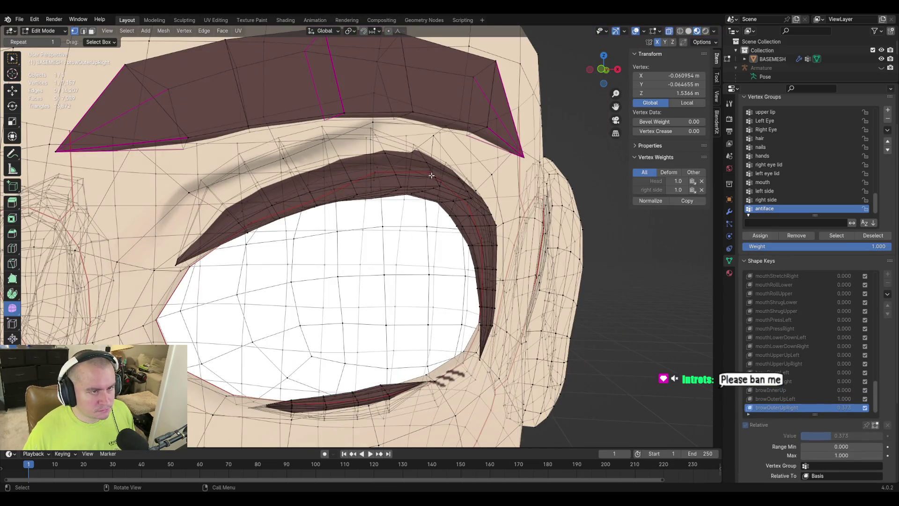
click(672, 30)
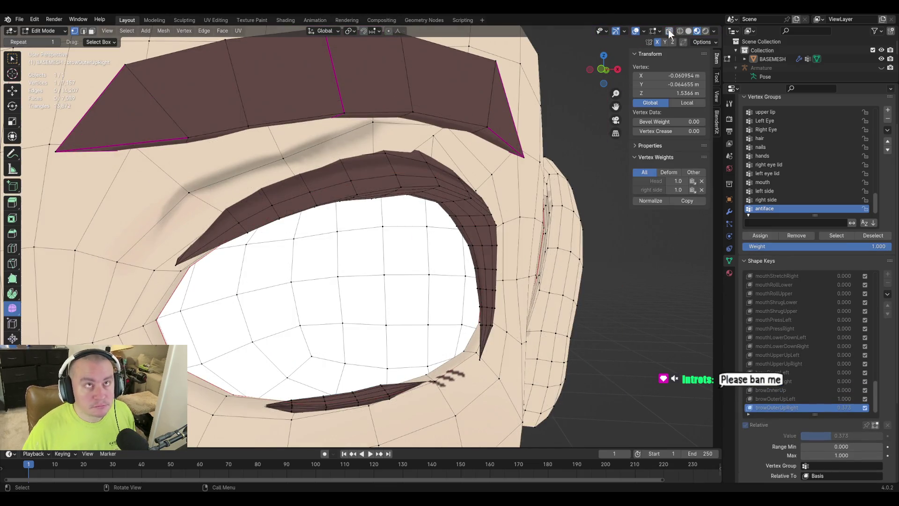
click(455, 150)
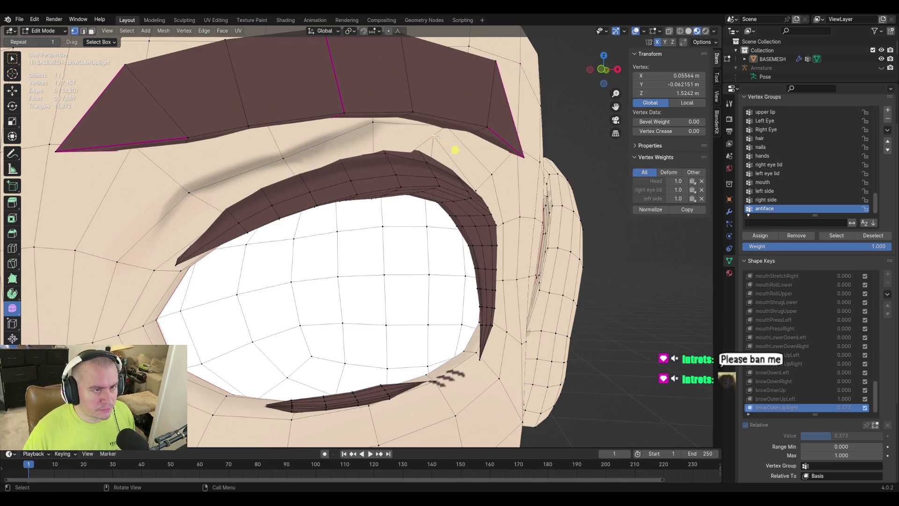
click(669, 31)
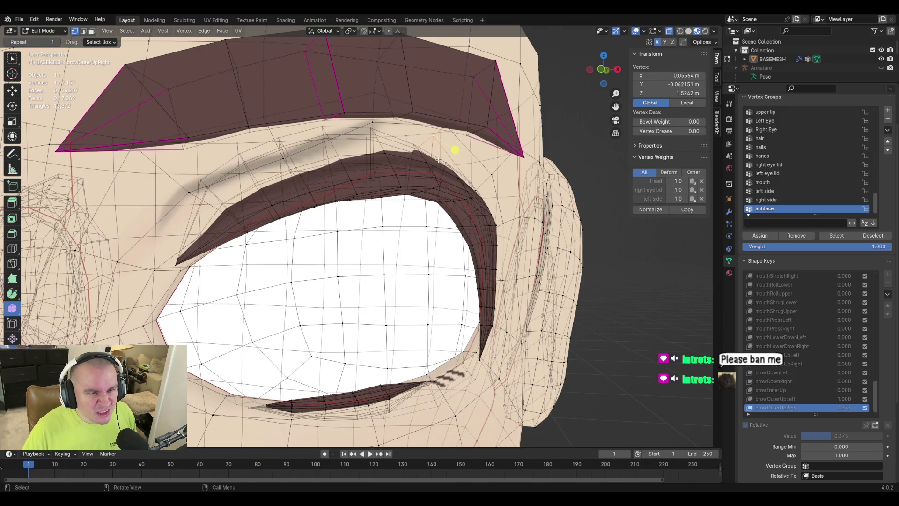
shift+click(447, 126)
shift+click(373, 122)
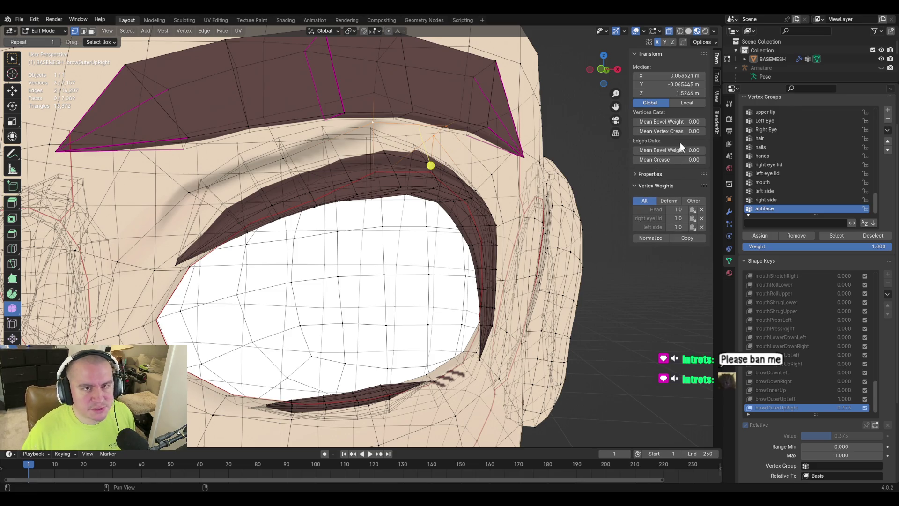
Step: Try Vertex > Blend from Shape with Basis, then orbit to a side view of the eye
click(186, 32)
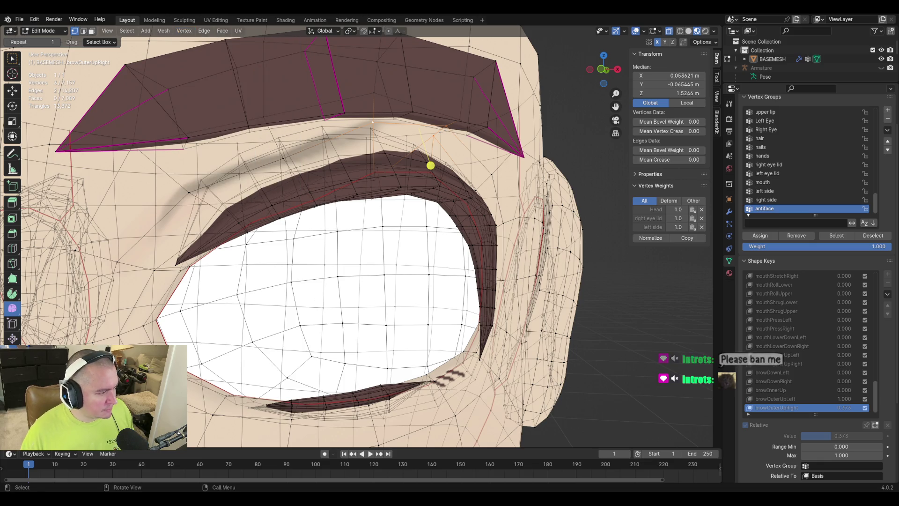
click(129, 356)
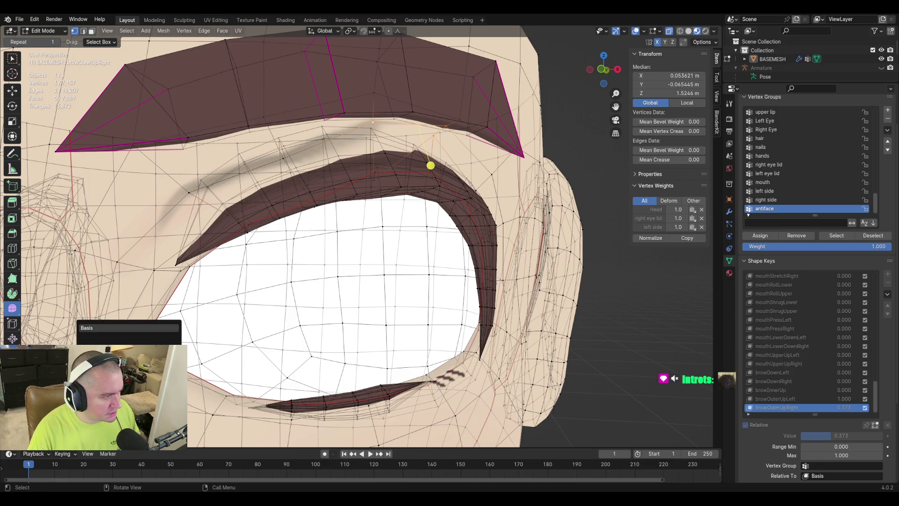
key(Return)
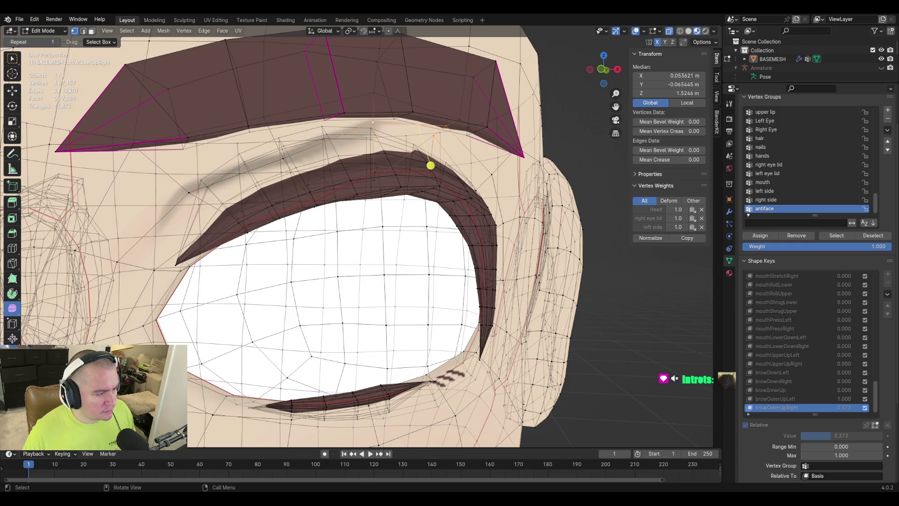
scroll(237, 202, down, 6)
mouse_move(235, 212)
middle_down()
mouse_move(253, 212)
mouse_move(220, 216)
middle_up()
scroll(220, 225, up, 5)
scroll(277, 255, up, 3)
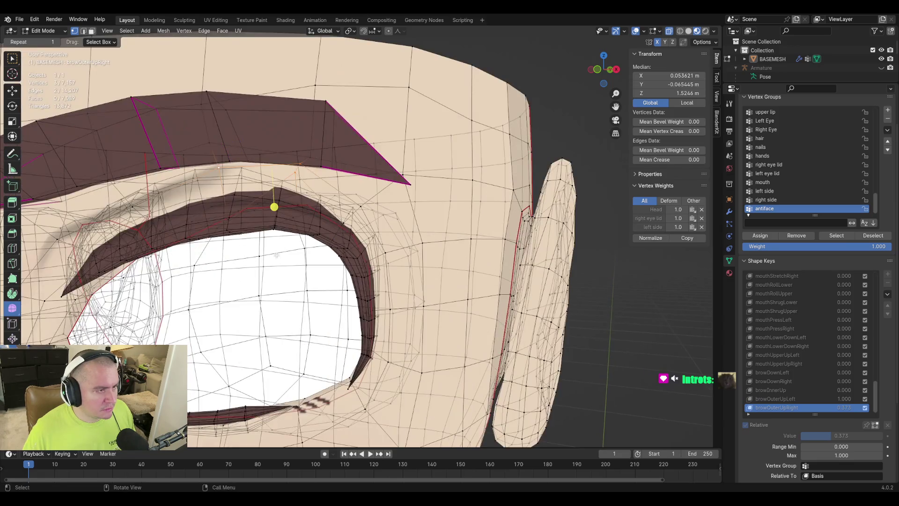
key(Tab)
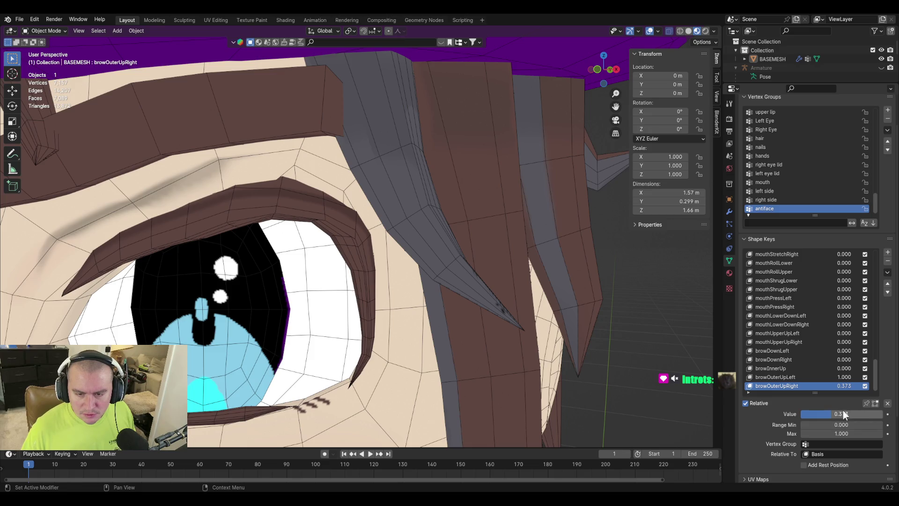
mouse_move(844, 414)
mouse_down()
mouse_move(885, 414)
mouse_move(802, 414)
mouse_up()
key(Tab)
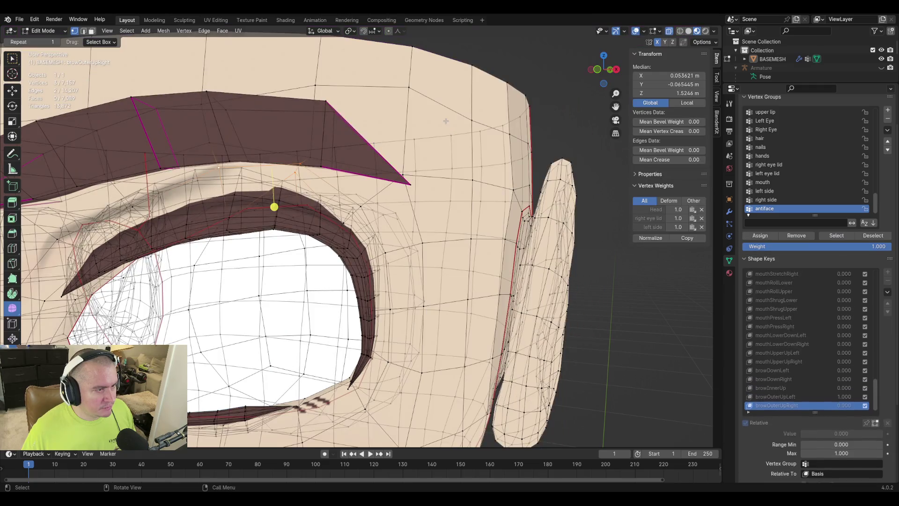
key(Tab)
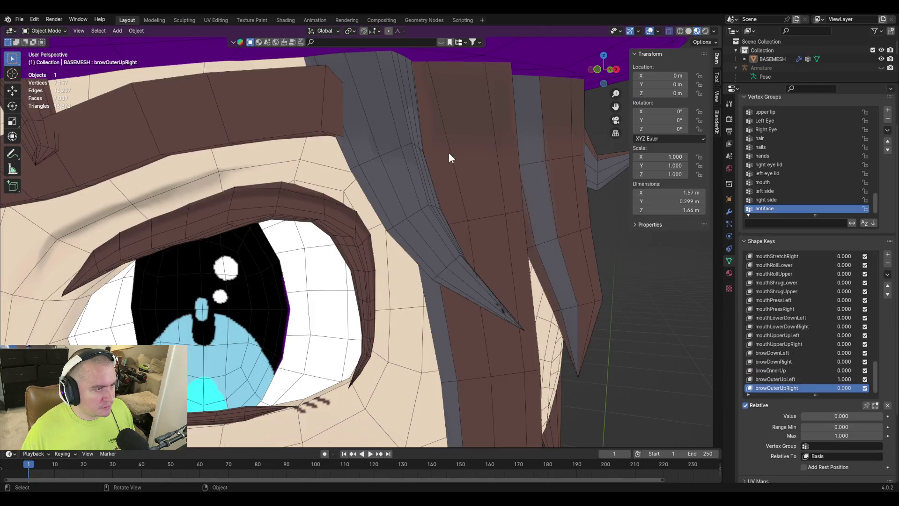
key(Tab)
key(Tab)
key(Tab)
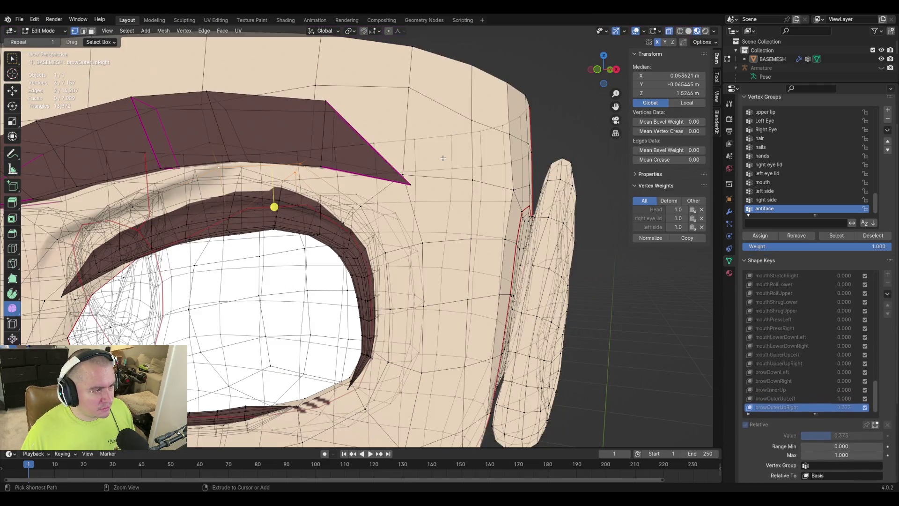
shift+click(300, 163)
shift+click(219, 166)
middle_drag(323, 176, 366, 176)
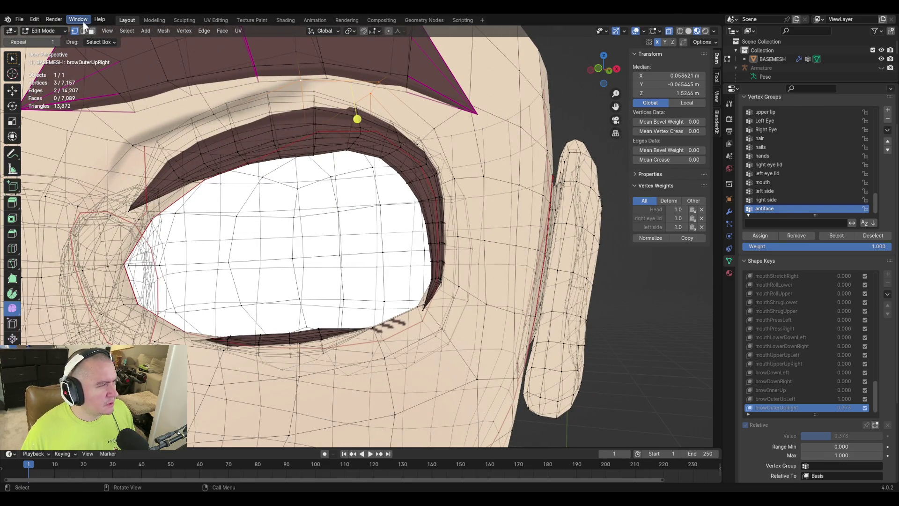
Step: Check the Vertex menu, then return to Object Mode to view the textured eye with browOuterUpRight at 0.373
click(182, 31)
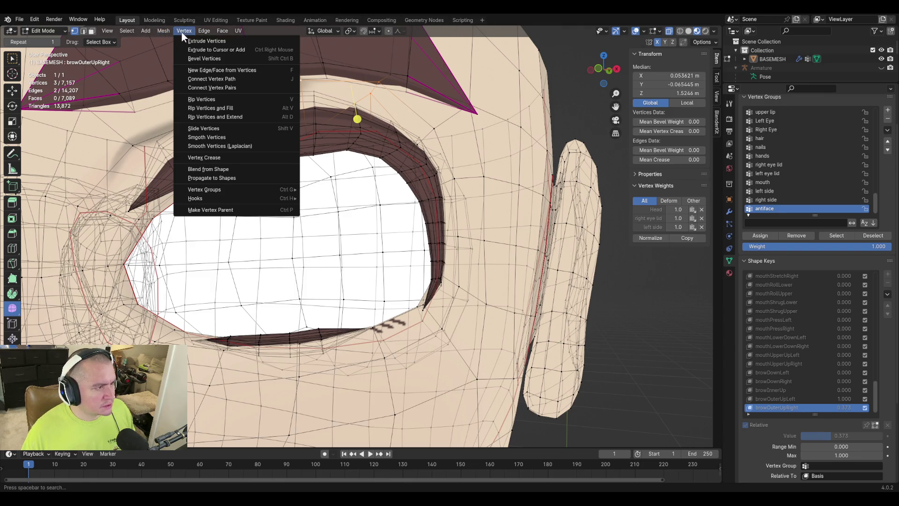
click(181, 31)
click(181, 31)
click(182, 31)
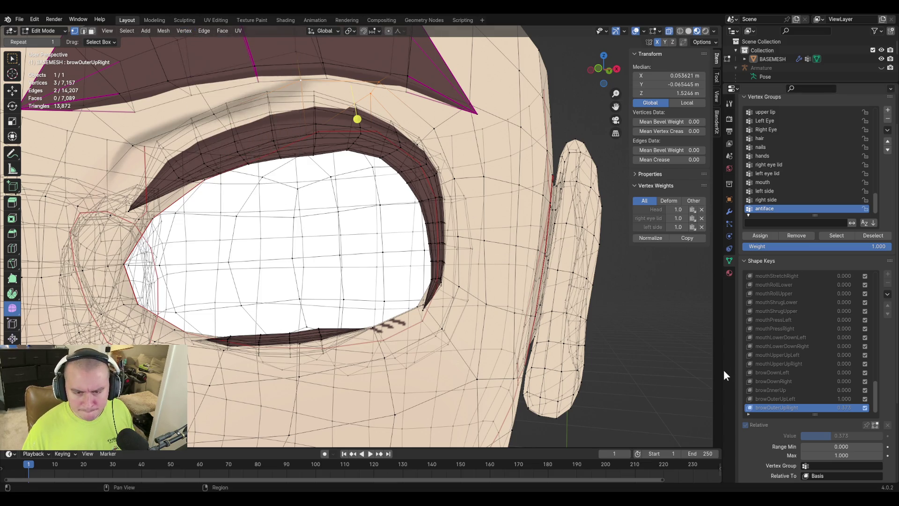
key(Tab)
scroll(445, 288, down, 8)
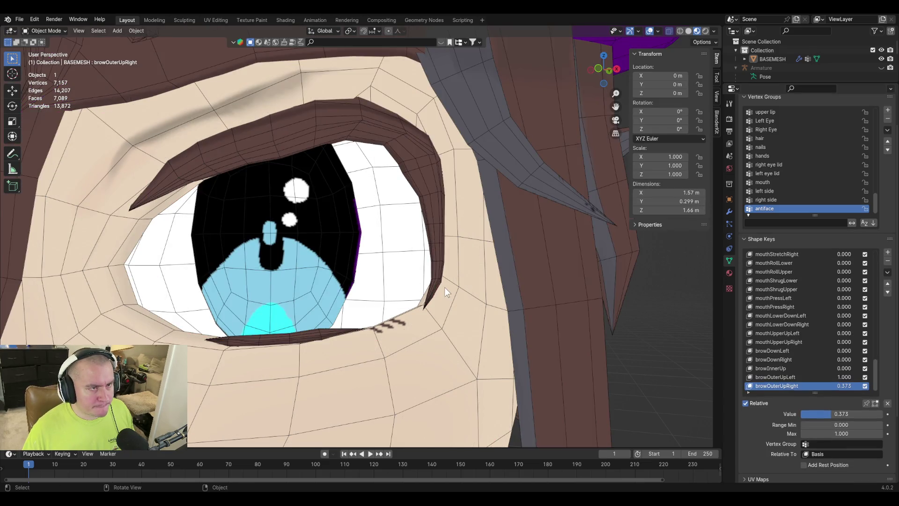